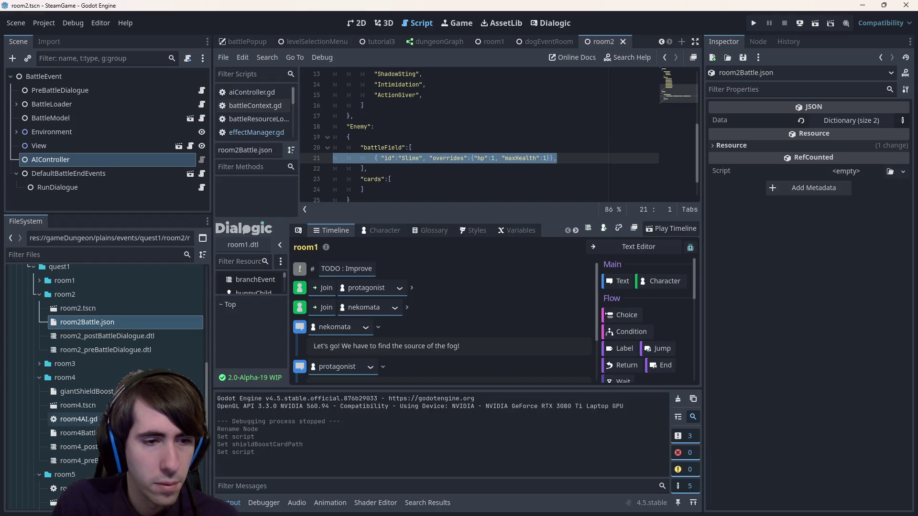
# In room4Battle.json, change the Slime's hp and maxHealth overrides from 5 to 10 and save
pyautogui.doubleClick(76, 432)
pyautogui.moveTo(576, 193)
pyautogui.mouseDown()
pyautogui.moveTo(335, 157)
pyautogui.moveTo(306, 129)
pyautogui.moveTo(293, 132)
pyautogui.mouseUp()
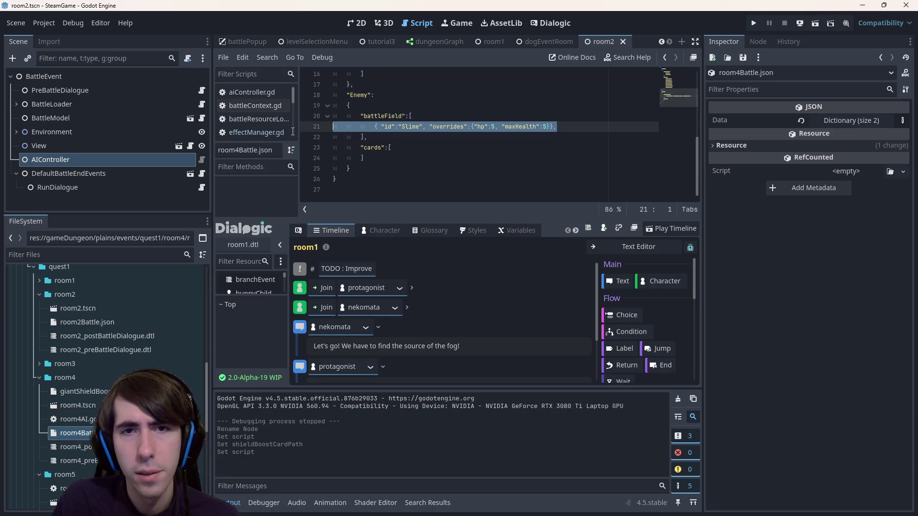
pyautogui.click(496, 127)
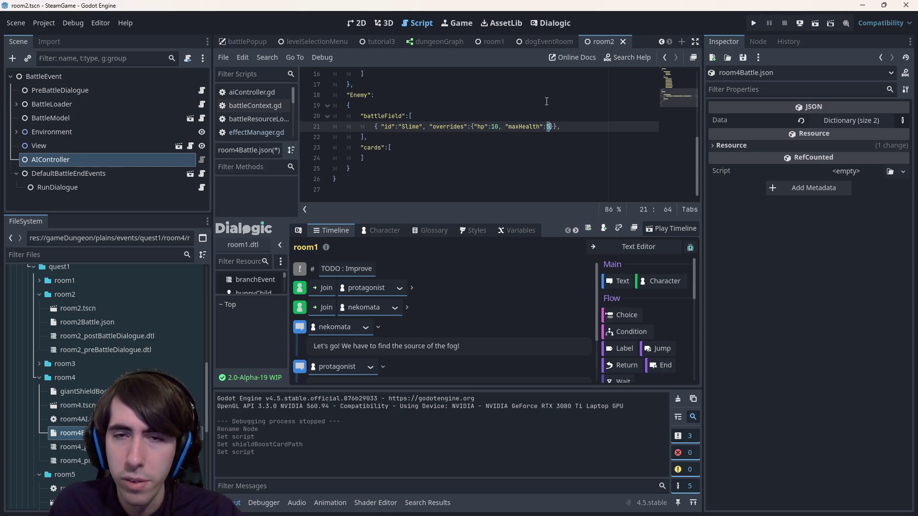
pyautogui.hotkey('ctrl', 's')
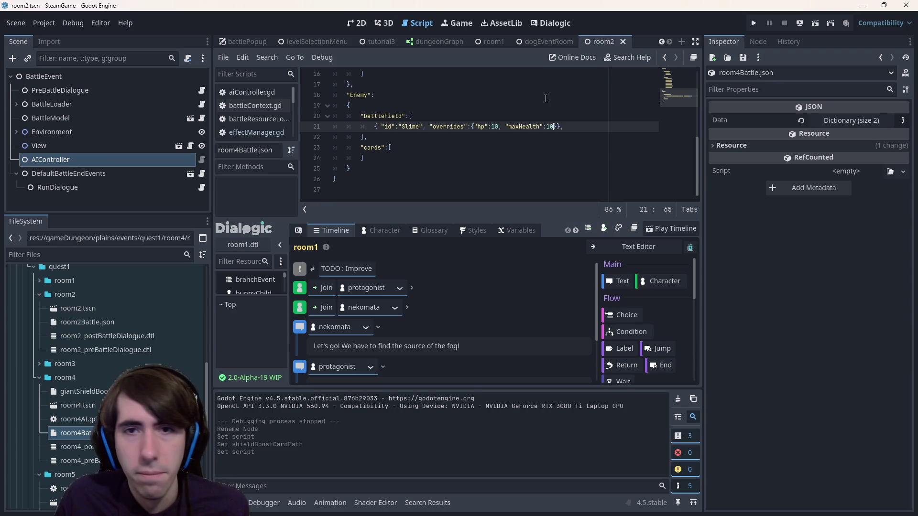
pyautogui.click(77, 433)
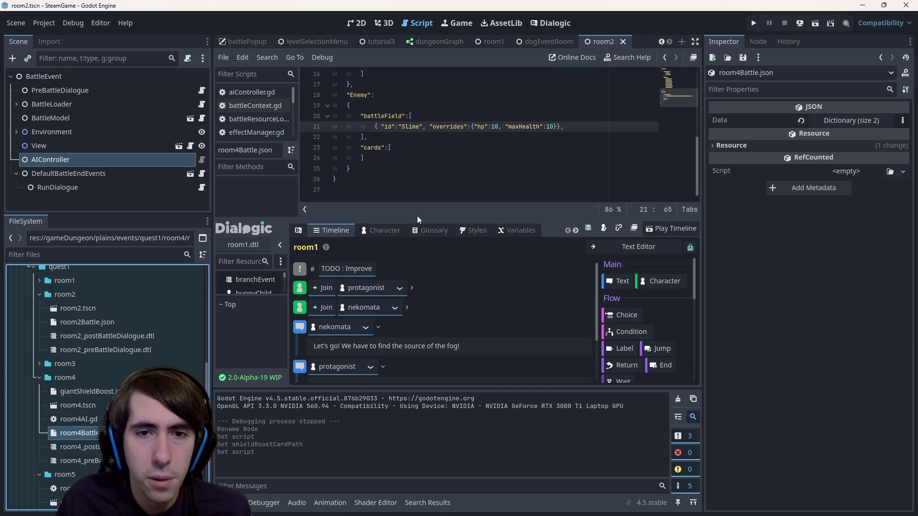
# Hide the Dialogic dock and browse FileSystem to assets/gameplay/cards
pyautogui.click(544, 25)
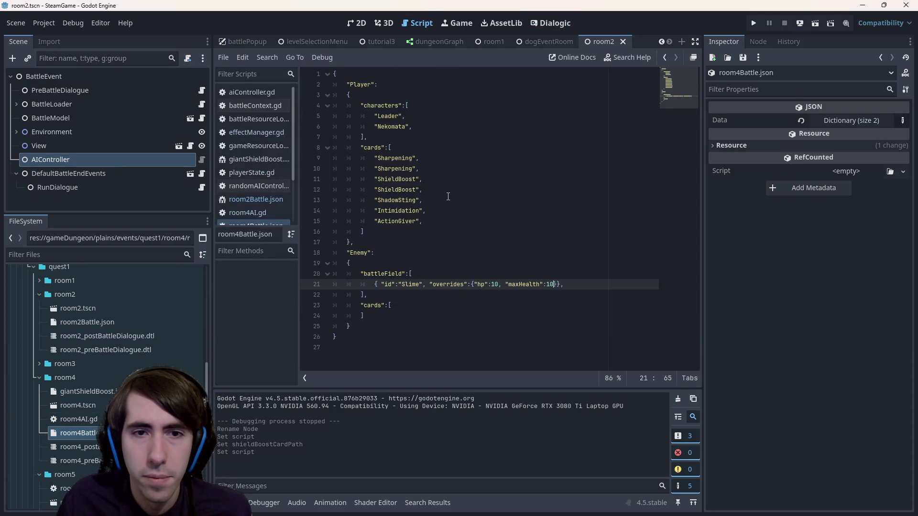
pyautogui.click(463, 225)
pyautogui.moveTo(463, 224)
pyautogui.mouseDown()
pyautogui.moveTo(334, 148)
pyautogui.moveTo(335, 158)
pyautogui.mouseUp()
pyautogui.click(479, 224)
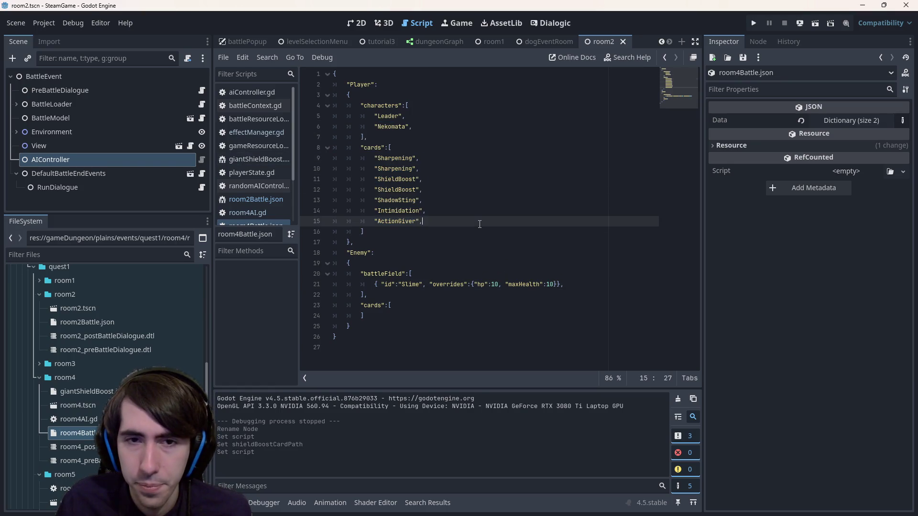
pyautogui.scroll(10, 180, 359)
pyautogui.scroll(-8, 181, 358)
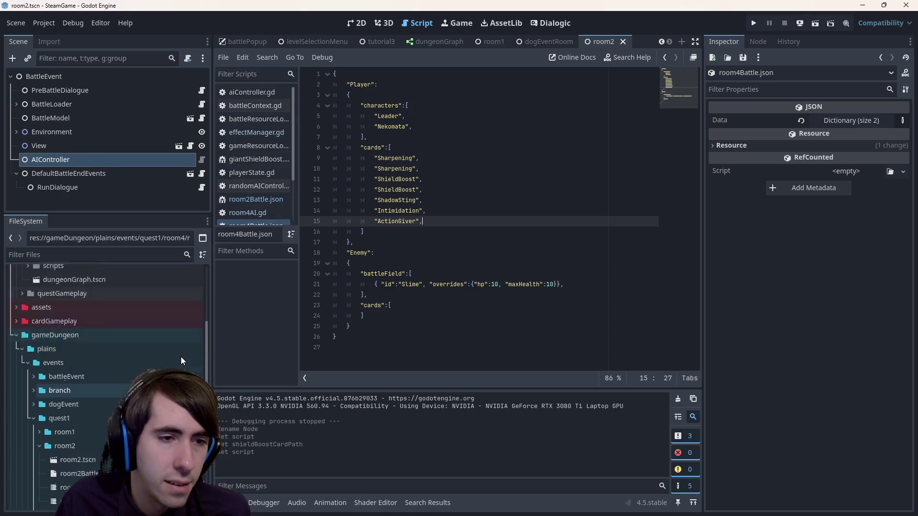
pyautogui.scroll(3, 181, 356)
pyautogui.click(45, 363)
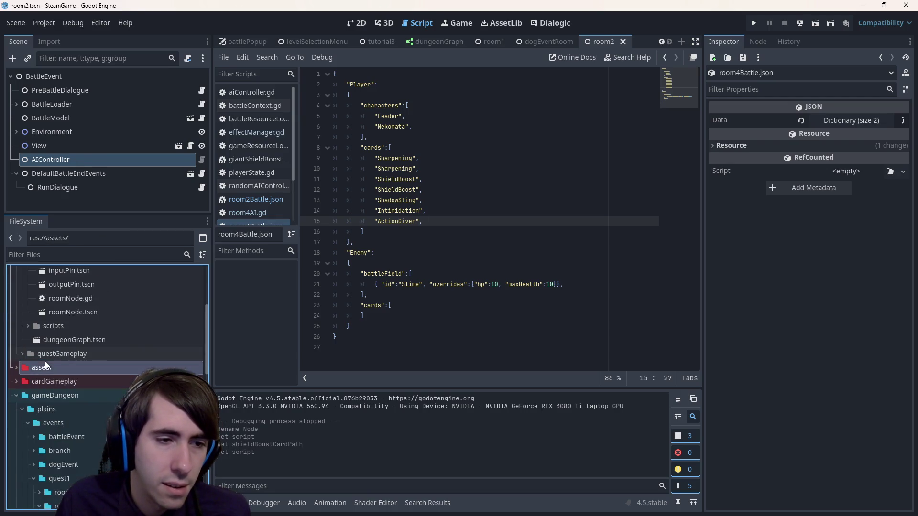
pyautogui.doubleClick(45, 366)
pyautogui.doubleClick(94, 314)
pyautogui.scroll(-3, 96, 357)
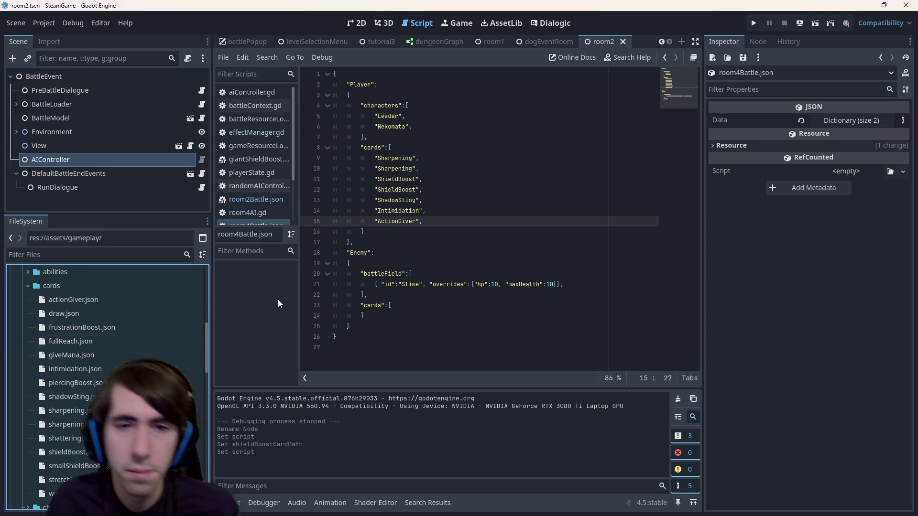
# Add "GiveMana" after "ActionGiver" in the Player cards and bring up giveMana.json
pyautogui.click(437, 221)
pyautogui.press('Return')
pyautogui.write('"GiveMana",')
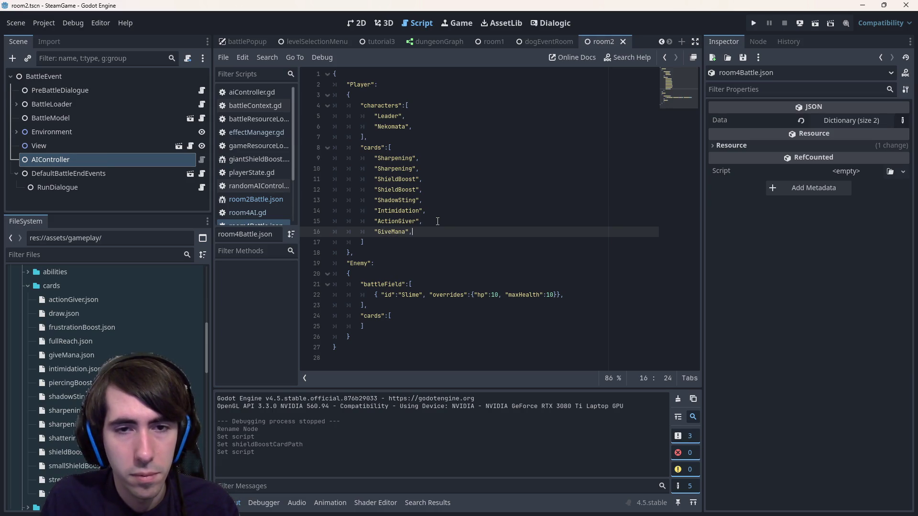
pyautogui.doubleClick(71, 355)
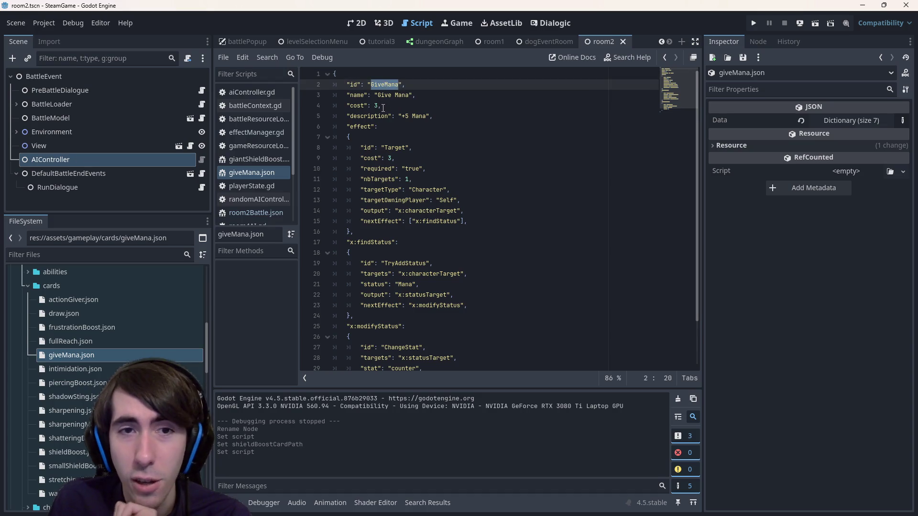
# Review giveMana.json's cost line and its +5 Mana description
pyautogui.click(383, 106)
pyautogui.moveTo(426, 116); pyautogui.dragTo(376, 117)
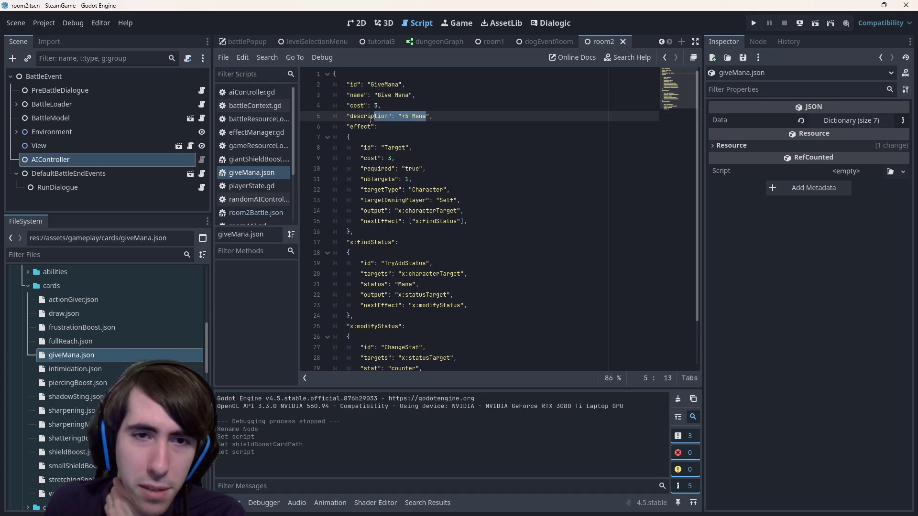
pyautogui.scroll(-2, 445, 127)
pyautogui.scroll(2, 444, 127)
pyautogui.hotkey('shift', 'Left')
pyautogui.hotkey('shift', 'Left')
pyautogui.hotkey('shift', 'Left')
pyautogui.scroll(-2, 452, 122)
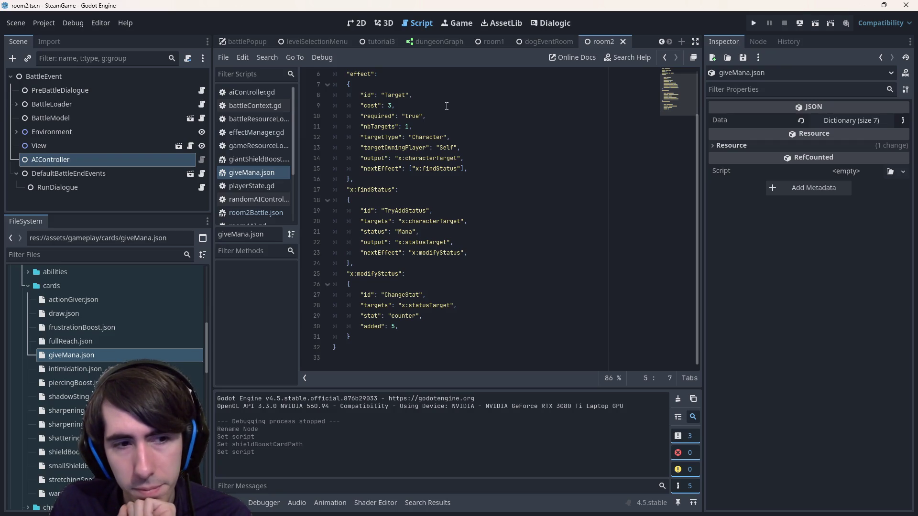
# Start duplicating giveMana.json under the new name manaGatherer.json
pyautogui.click(65, 357)
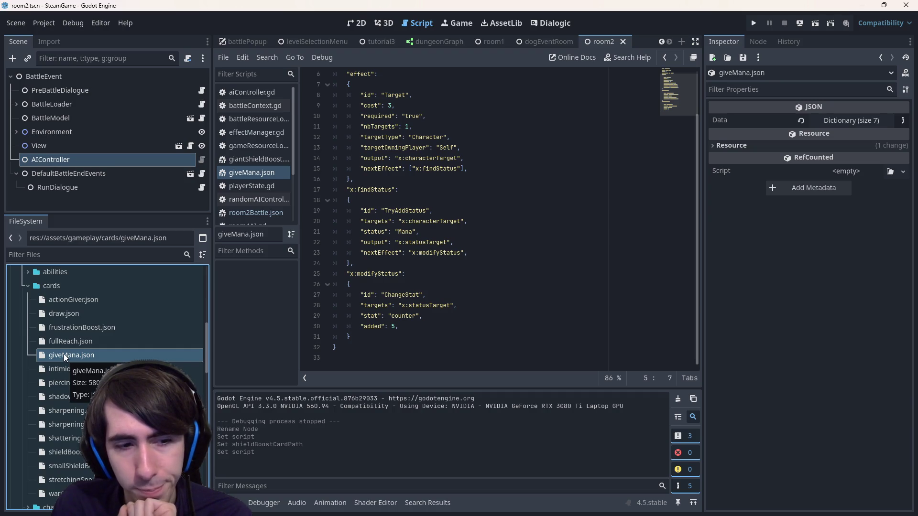
pyautogui.scroll(2, 522, 284)
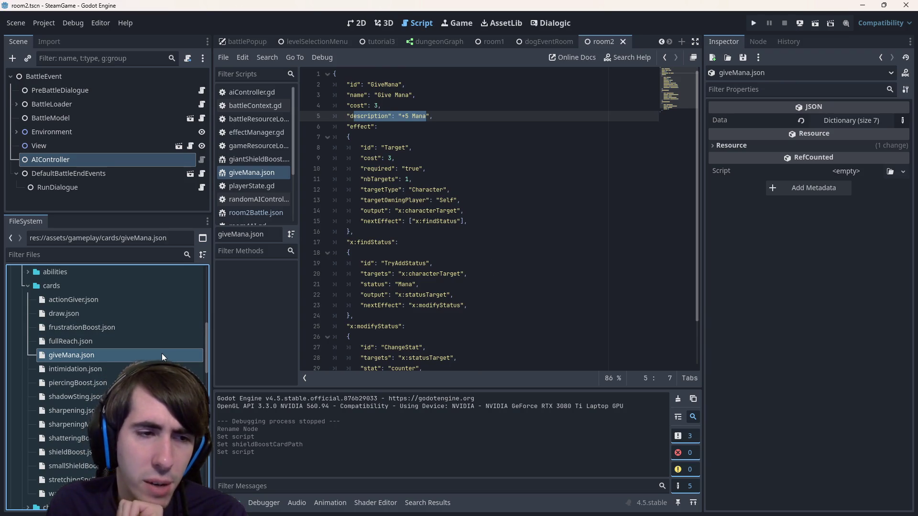
pyautogui.hotkey('ctrl', 'd')
pyautogui.write('manaGatherer.json')
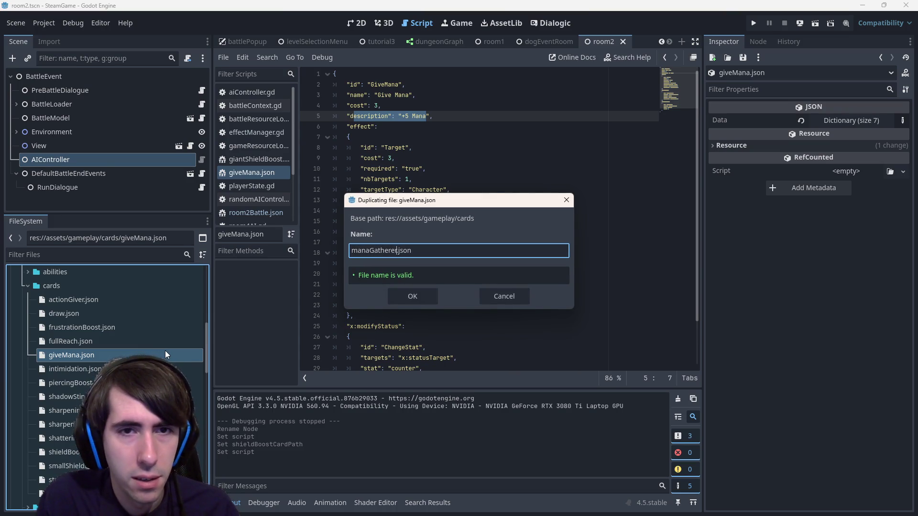
pyautogui.press('Return')
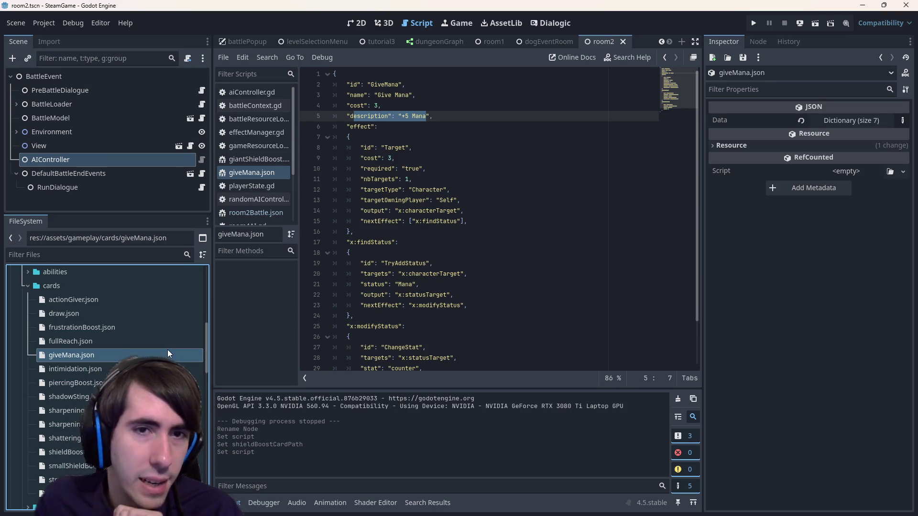
pyautogui.scroll(-2, 143, 354)
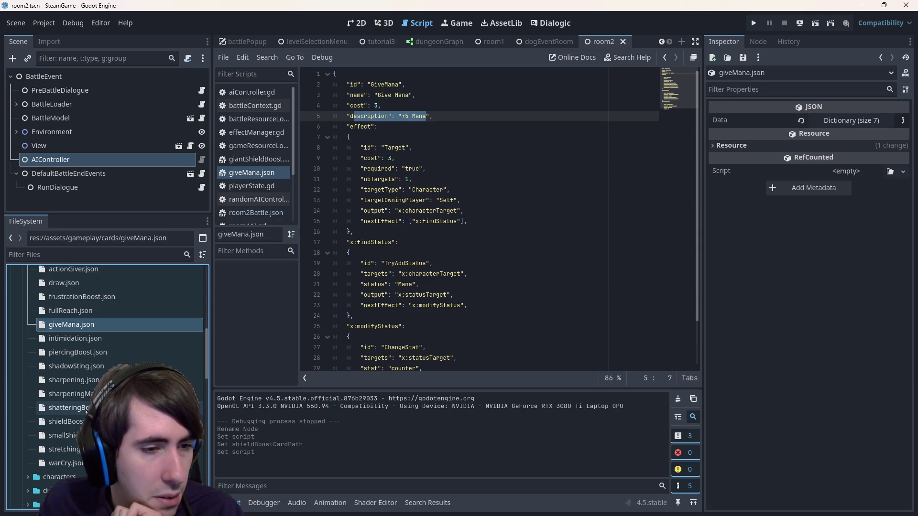
# In sharpeningMagic.json, change "cost: 5 mana" to "Cost: 5 mana" in the description
pyautogui.doubleClick(76, 393)
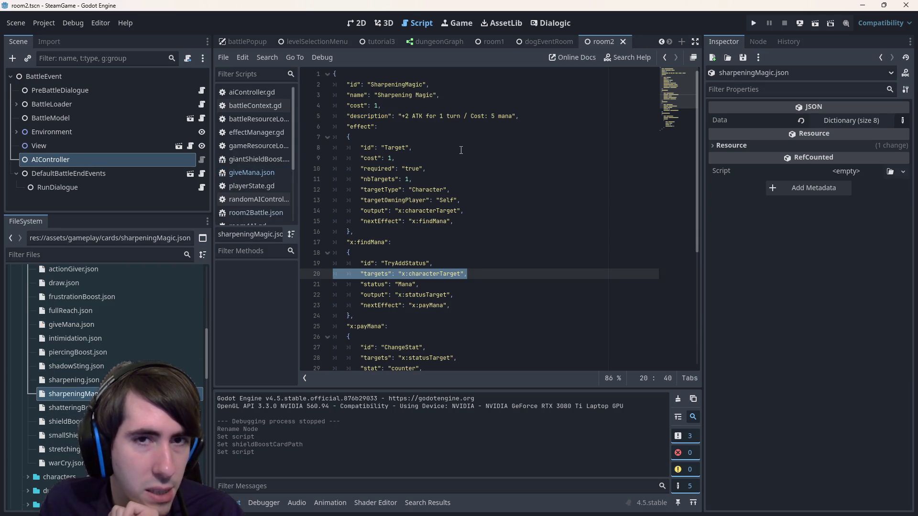
pyautogui.moveTo(398, 116); pyautogui.dragTo(477, 115)
pyautogui.click(473, 116)
pyautogui.press('BackSpace')
pyautogui.write('C')
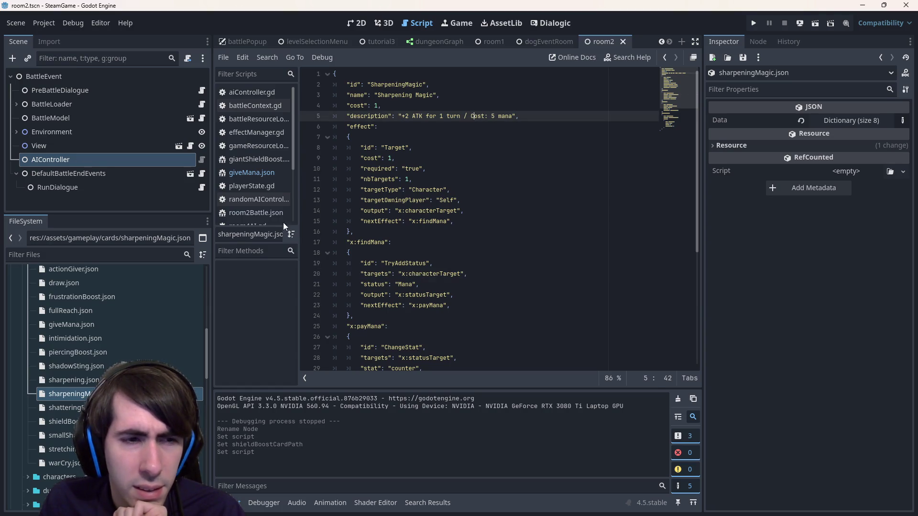
# Compare with shadowSting.json and Sharpening Magic's "cost": 1 line, then return to giveMana.json
pyautogui.doubleClick(89, 368)
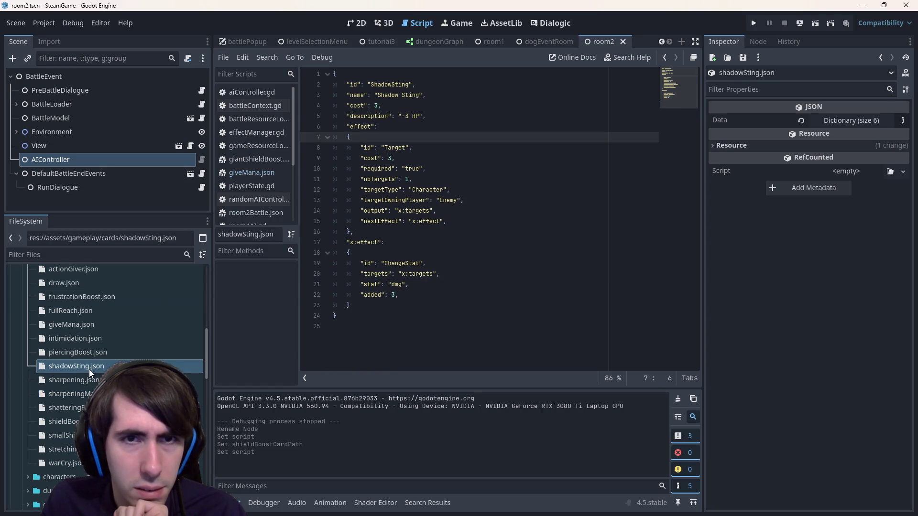
pyautogui.doubleClick(86, 394)
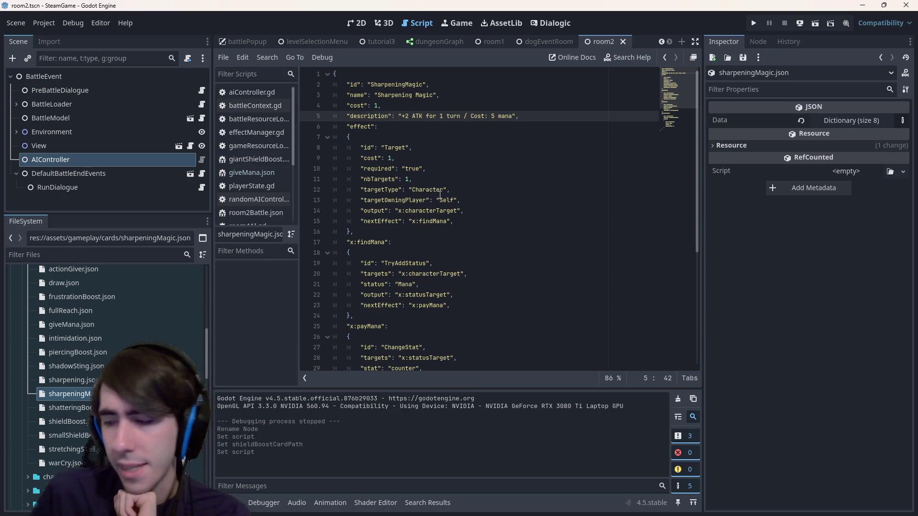
pyautogui.moveTo(381, 106); pyautogui.dragTo(345, 107)
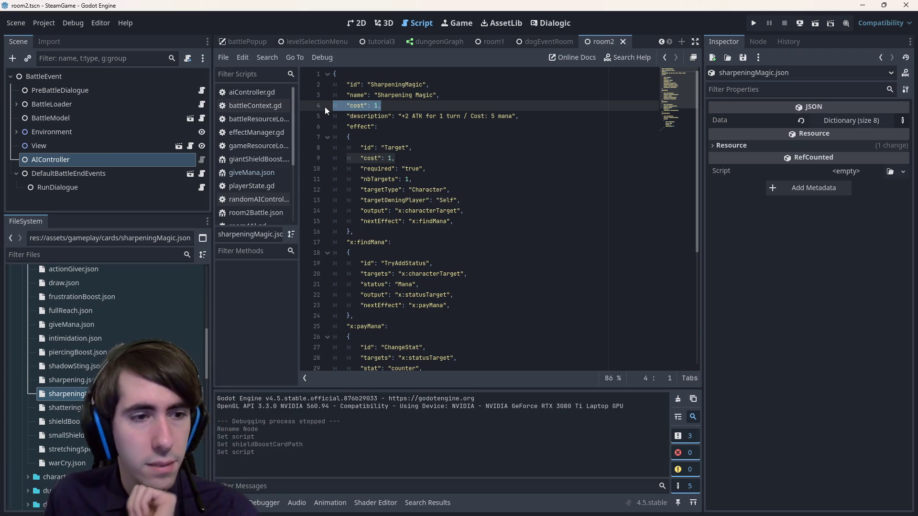
pyautogui.doubleClick(110, 326)
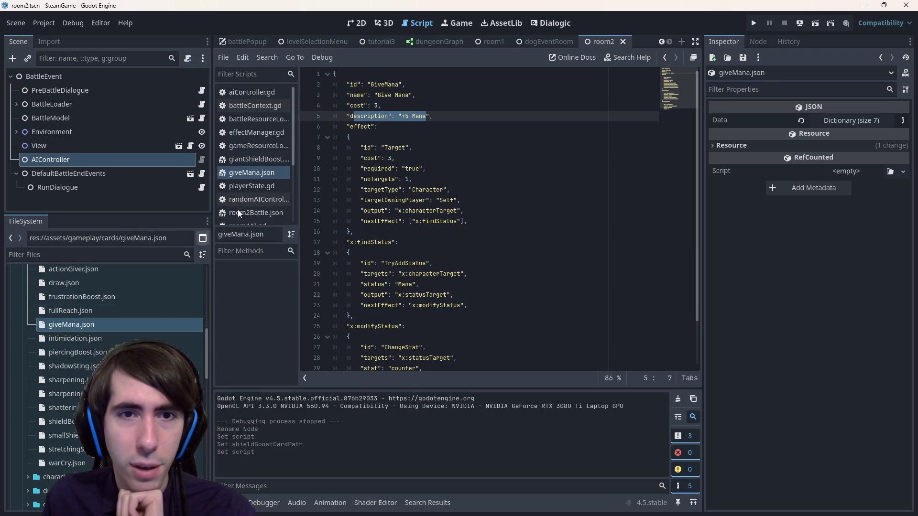
# Select the cost lines, then delete the comma after Sharpening Magic's cost value
pyautogui.press('End')
pyautogui.hotkey('shift', 'Up')
pyautogui.hotkey('shift', 'Home')
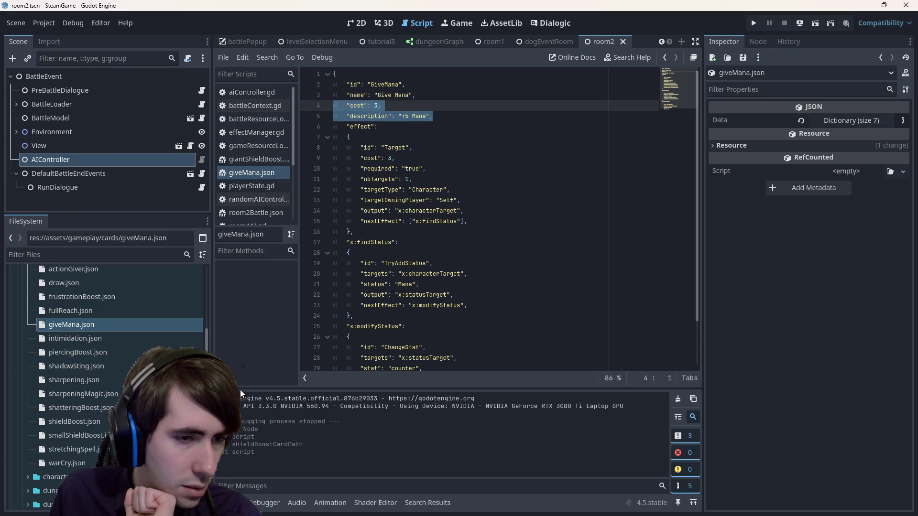
pyautogui.doubleClick(144, 394)
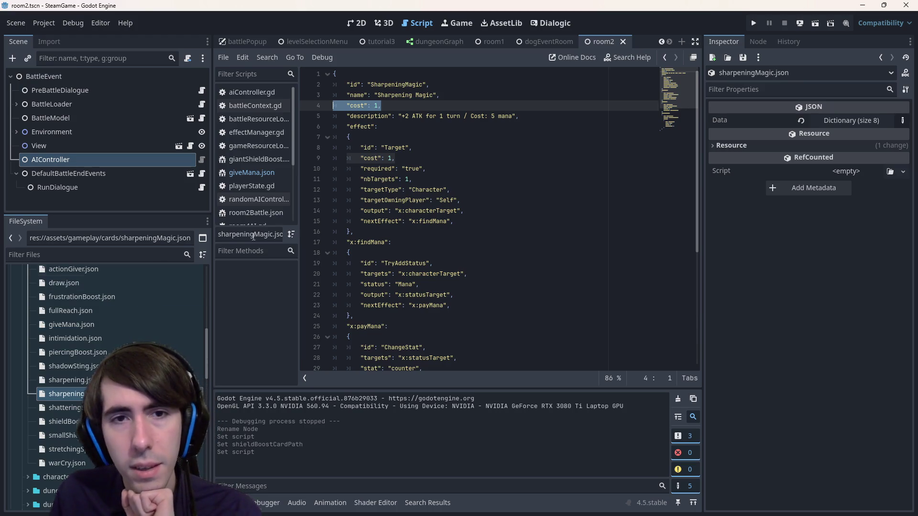
pyautogui.moveTo(399, 116); pyautogui.dragTo(520, 117)
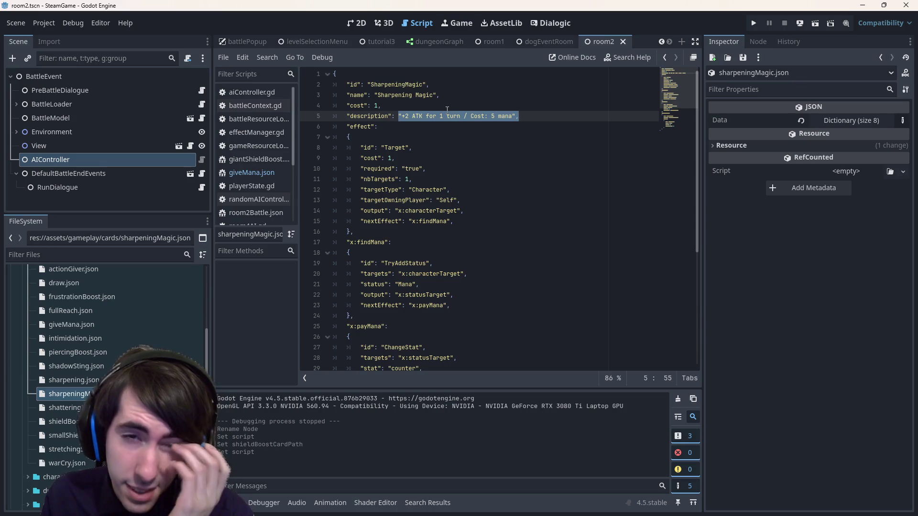
pyautogui.click(407, 109)
pyautogui.press('BackSpace')
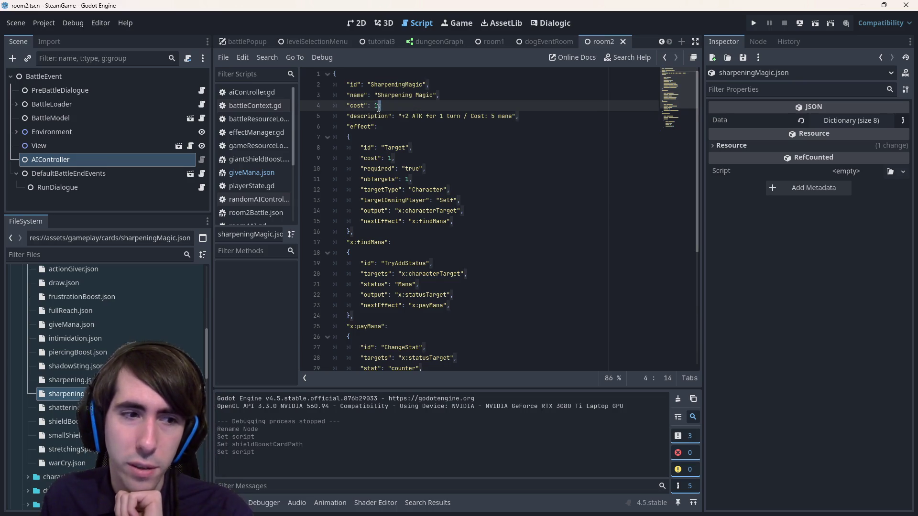
pyautogui.scroll(-2, 114, 345)
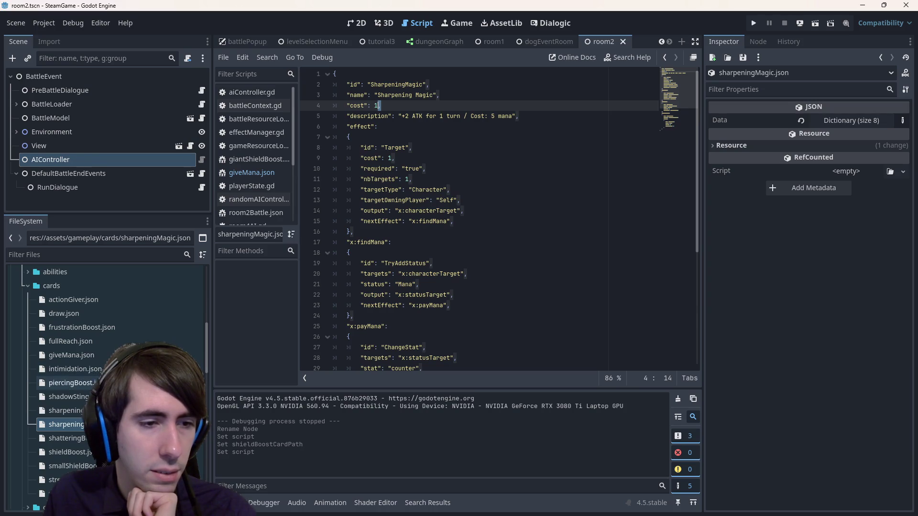
# Check the plain Sharpening card's cost of 3, then restore the comma after Sharpening Magic's cost
pyautogui.doubleClick(66, 410)
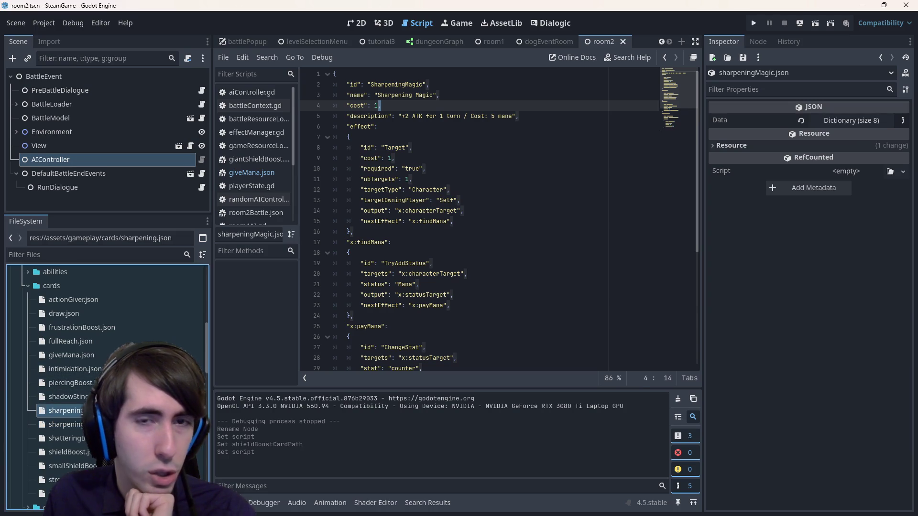
pyautogui.moveTo(368, 105); pyautogui.dragTo(340, 102)
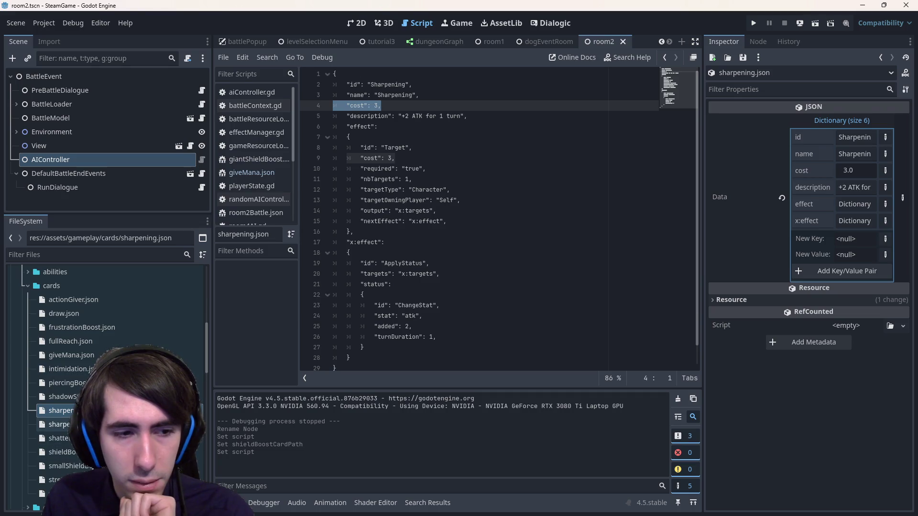
pyautogui.doubleClick(59, 424)
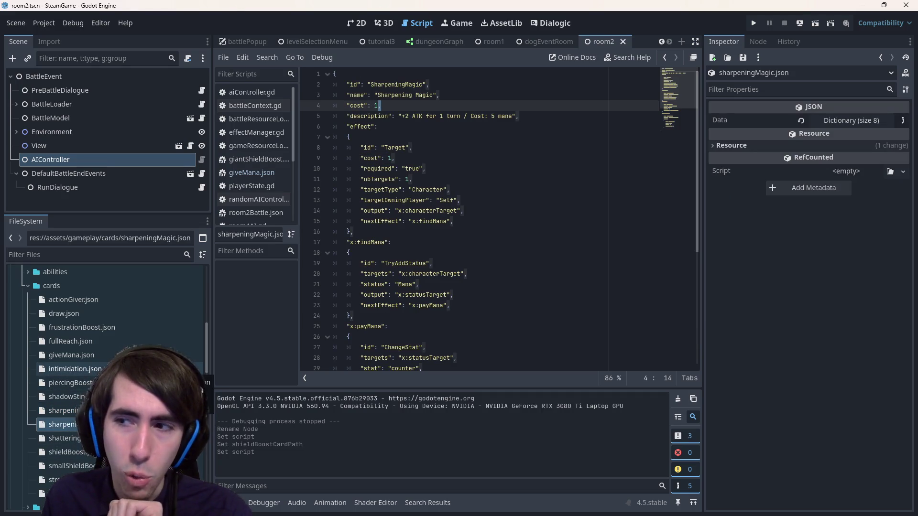
pyautogui.write(',')
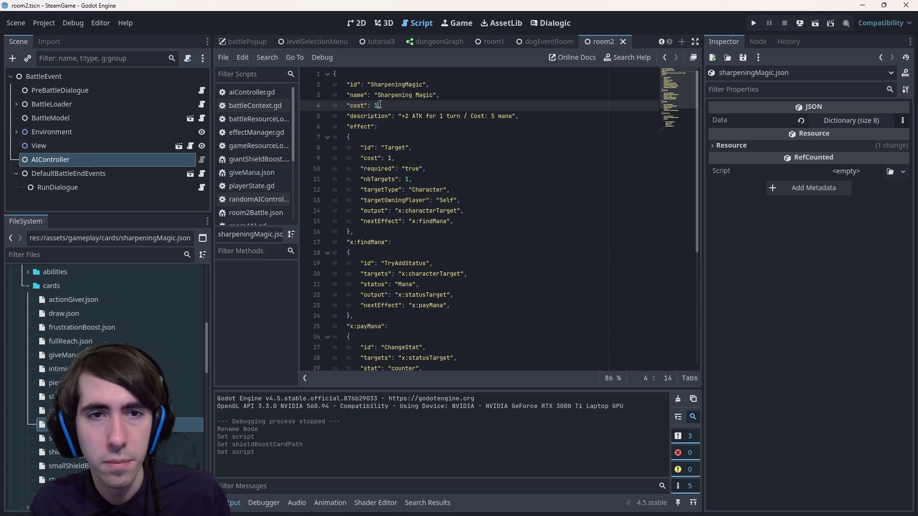
# Change Sharpening Magic's cost value to 3 and save the card
pyautogui.press('BackSpace')
pyautogui.write('3')
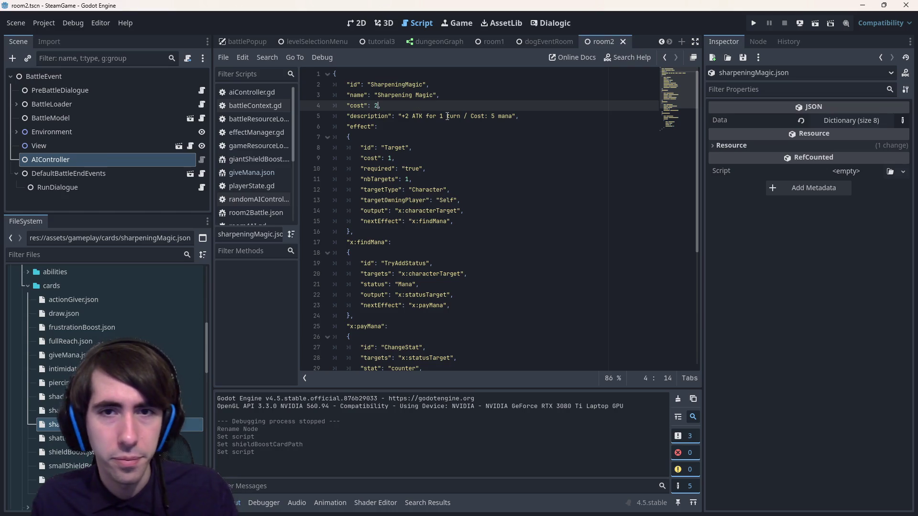
pyautogui.moveTo(447, 117); pyautogui.dragTo(507, 115)
pyautogui.click(507, 112)
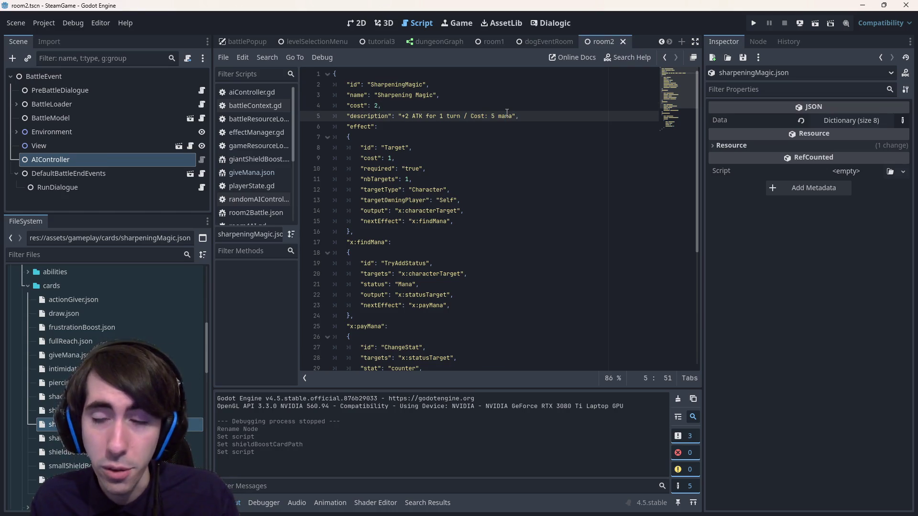
pyautogui.moveTo(383, 126); pyautogui.dragTo(277, 81)
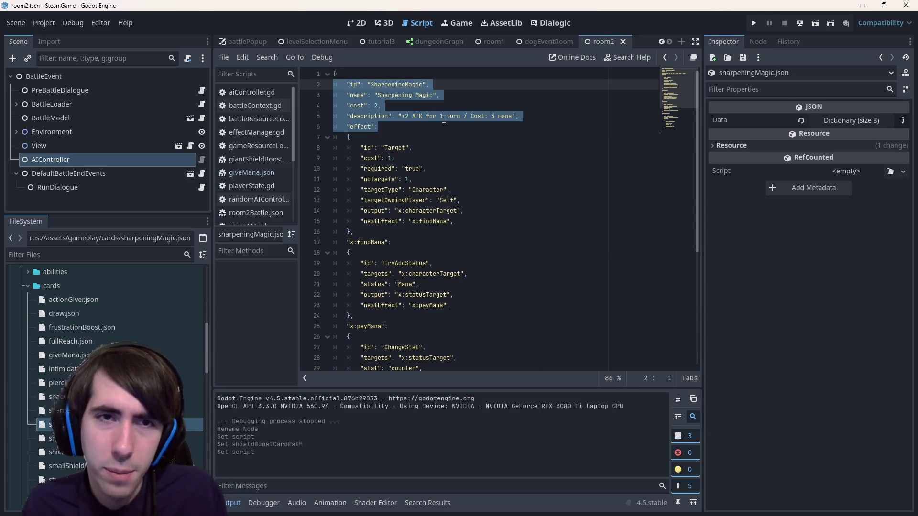
pyautogui.click(422, 126)
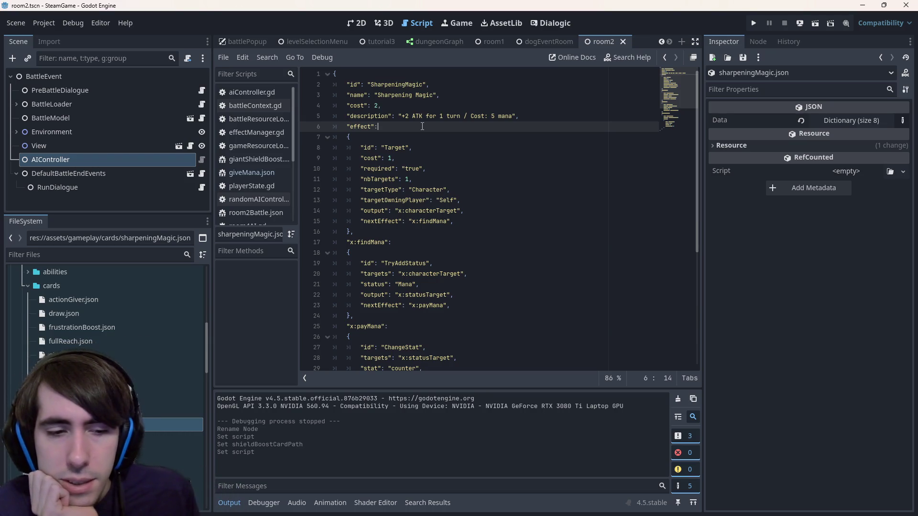
pyautogui.press('Up')
pyautogui.press('Up')
pyautogui.press('BackSpace')
pyautogui.write('3')
pyautogui.hotkey('ctrl', 's')
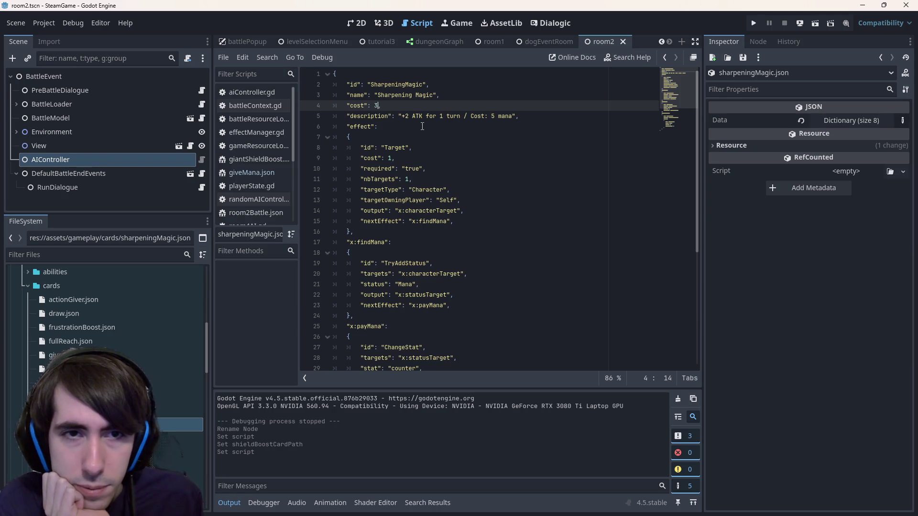
pyautogui.hotkey('ctrl', 's')
pyautogui.hotkey('ctrl', 's')
pyautogui.write('2')
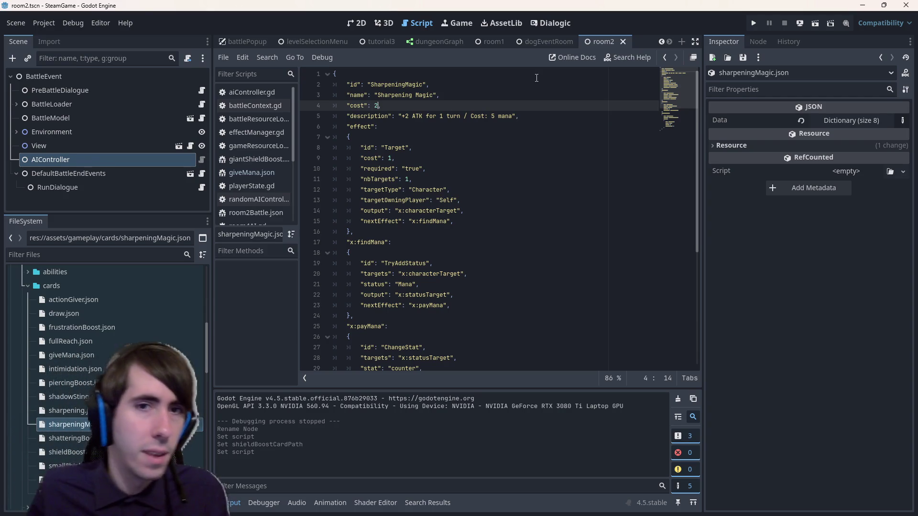
# Compare with Give Mana, try +4 ATK in the description, then undo the description edits
pyautogui.doubleClick(67, 355)
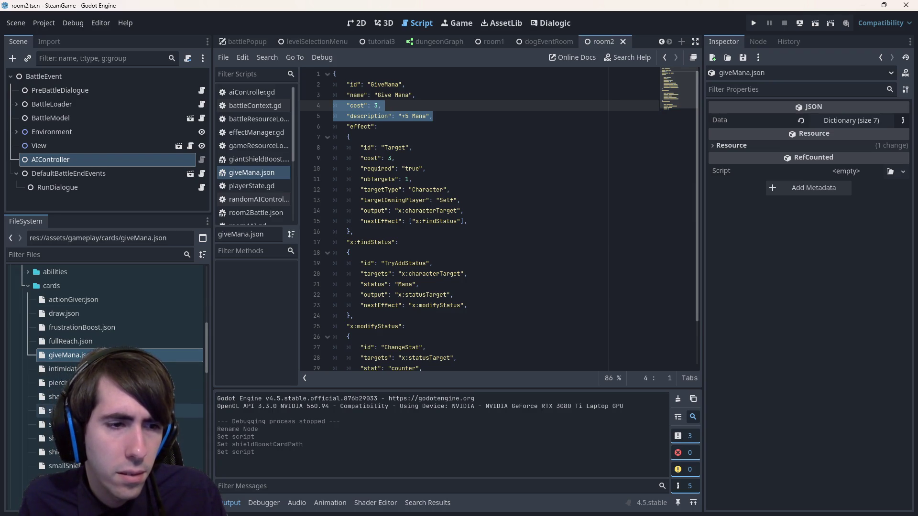
pyautogui.doubleClick(95, 424)
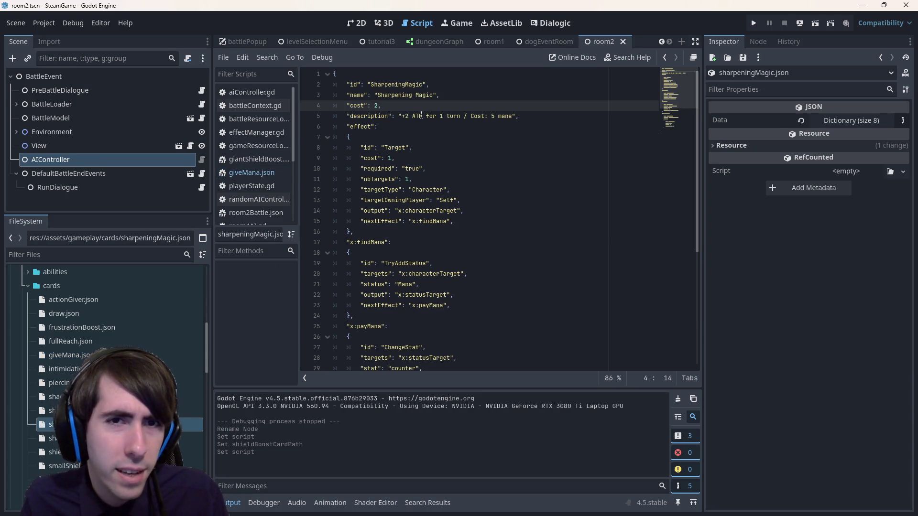
pyautogui.moveTo(401, 117); pyautogui.dragTo(469, 117)
pyautogui.click(471, 118)
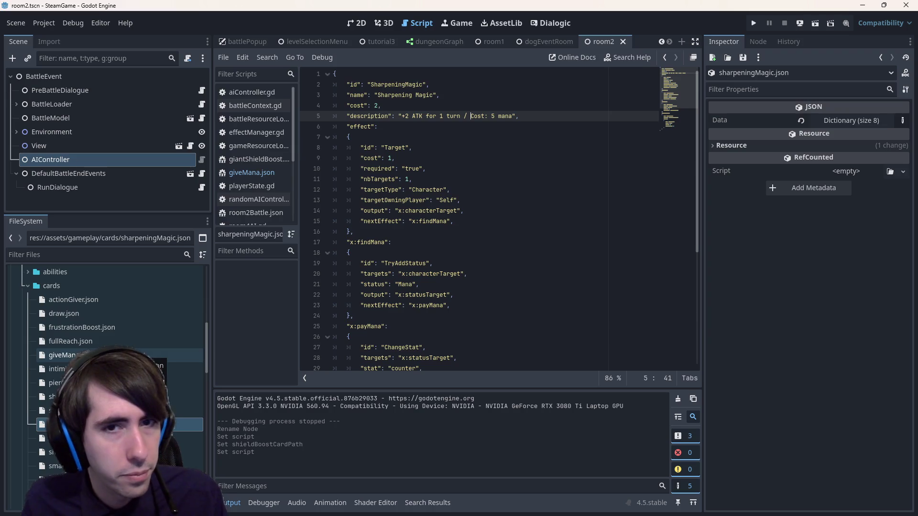
pyautogui.click(409, 116)
pyautogui.press('BackSpace')
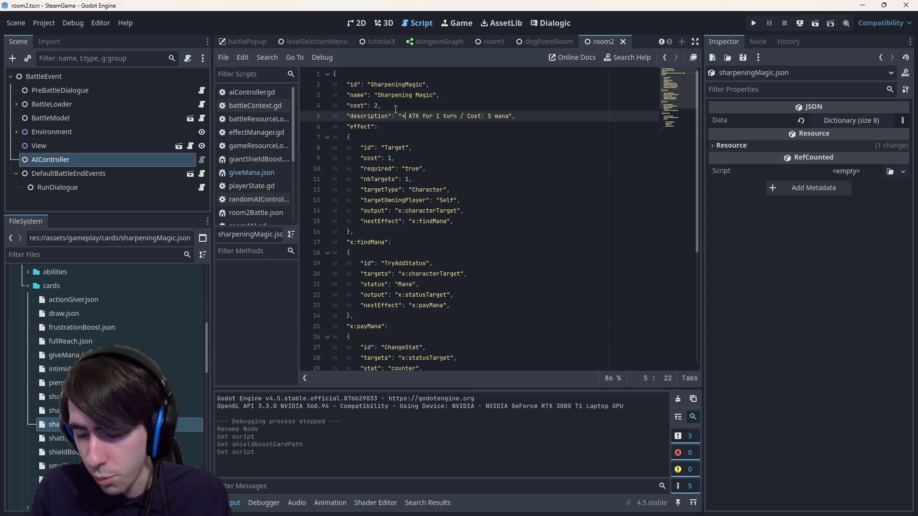
pyautogui.write('4')
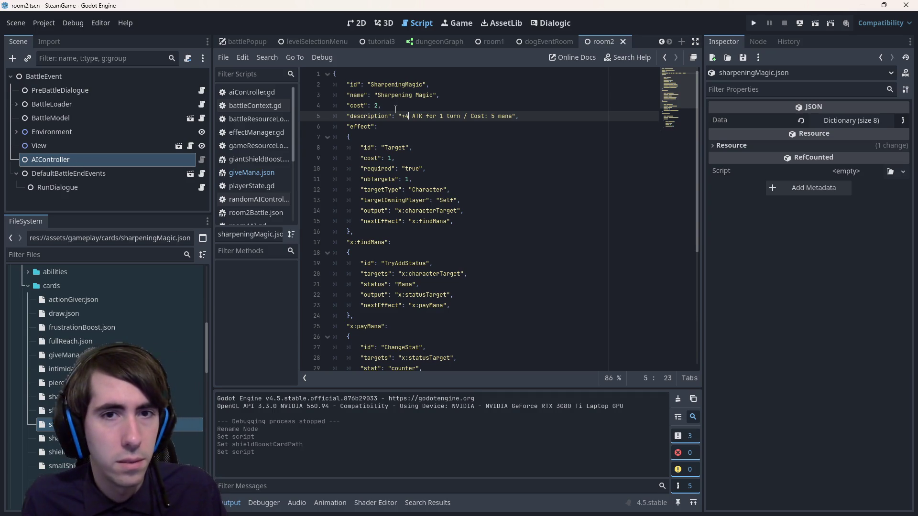
pyautogui.moveTo(395, 108); pyautogui.dragTo(350, 96)
pyautogui.click(378, 105)
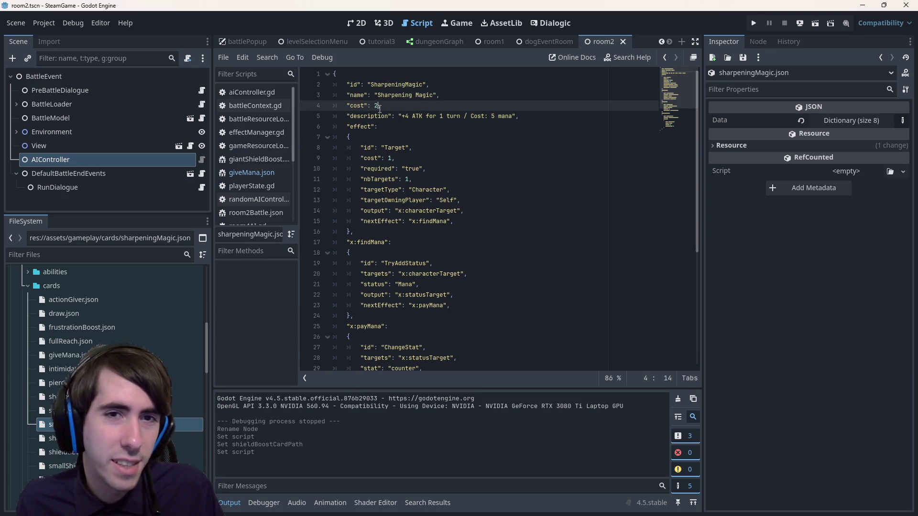
pyautogui.click(497, 116)
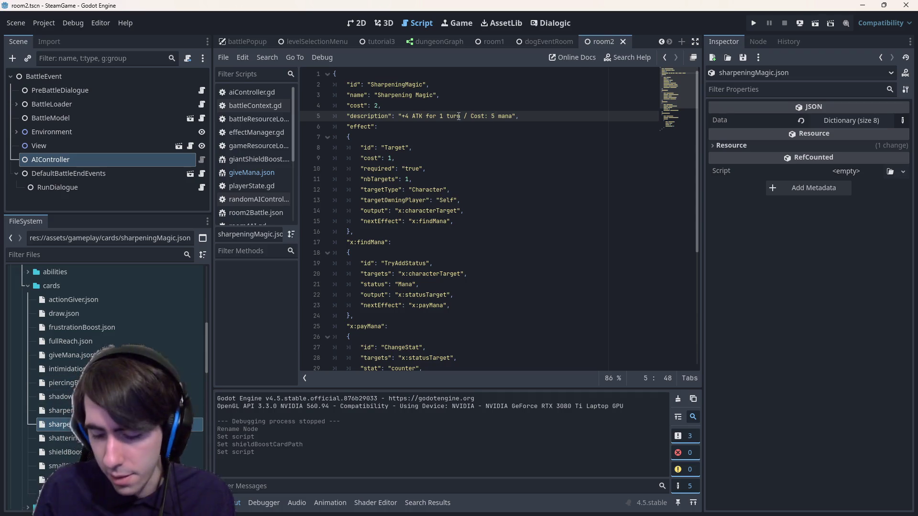
pyautogui.press('BackSpace')
pyautogui.write('5')
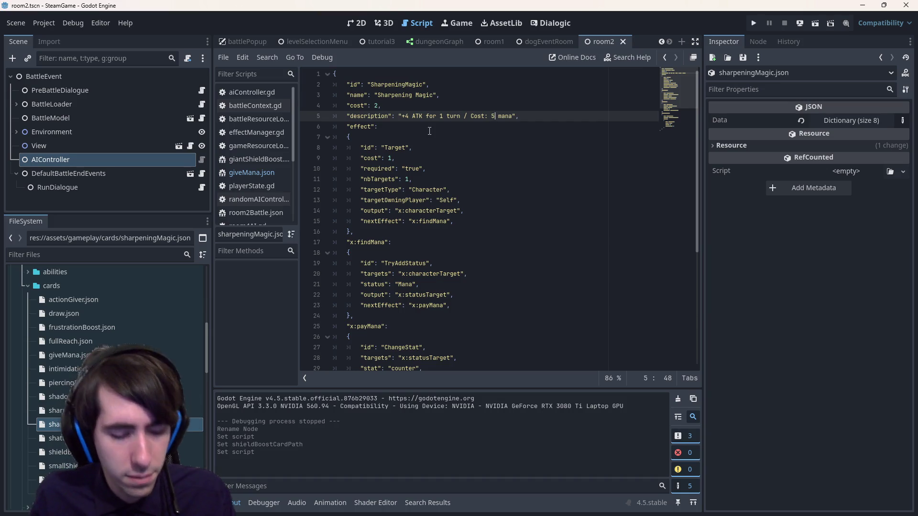
pyautogui.hotkey('ctrl', 'z')
pyautogui.hotkey('ctrl', 'z')
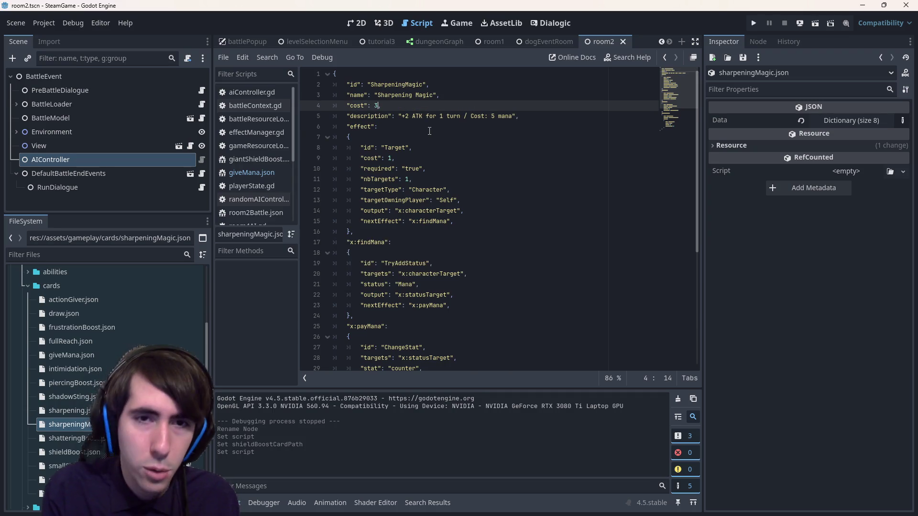
pyautogui.write(',')
# Set line 4's cost to 2 and save, keeping the +2 ATK / Cost: 5 mana description
pyautogui.click(407, 117)
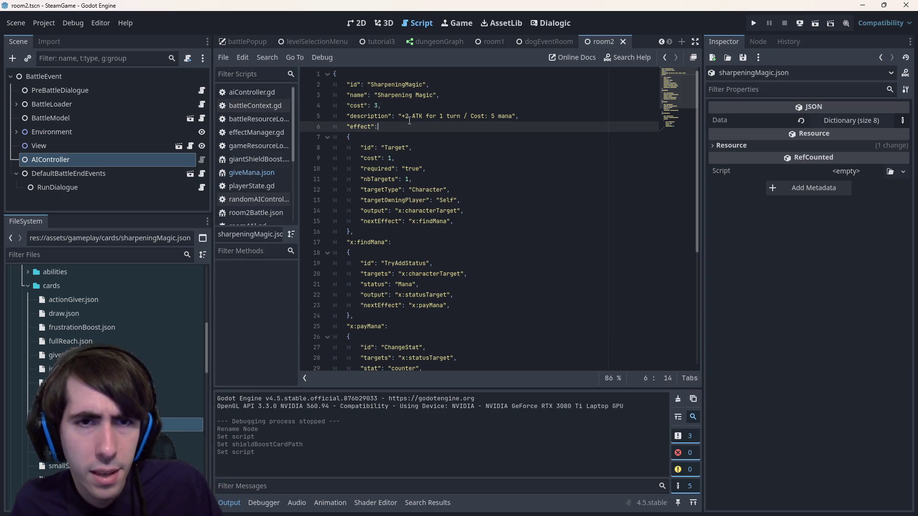
pyautogui.click(372, 105)
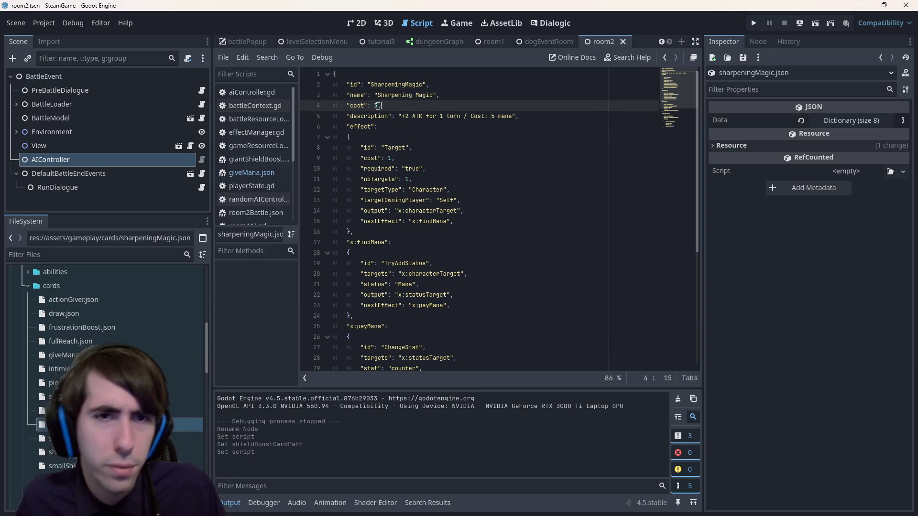
pyautogui.click(379, 105)
pyautogui.press('BackSpace')
pyautogui.hotkey('ctrl', 's')
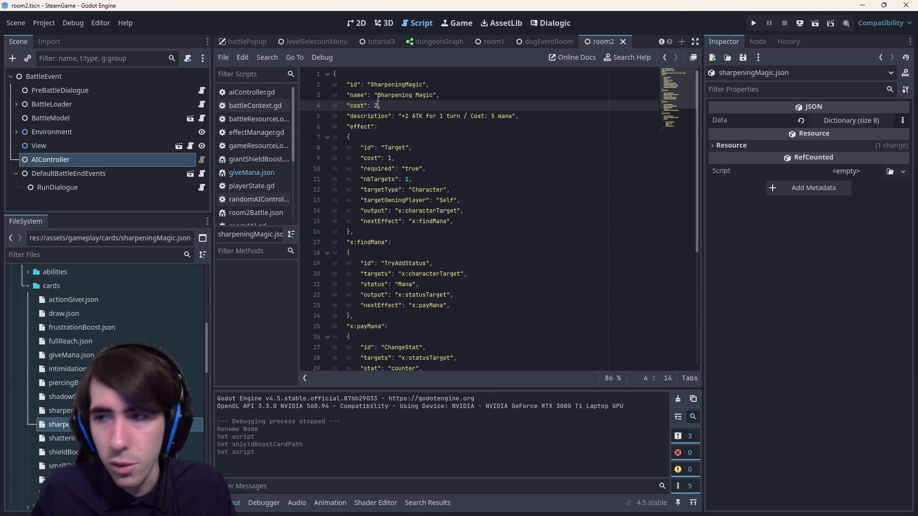
pyautogui.moveTo(403, 117); pyautogui.dragTo(424, 116)
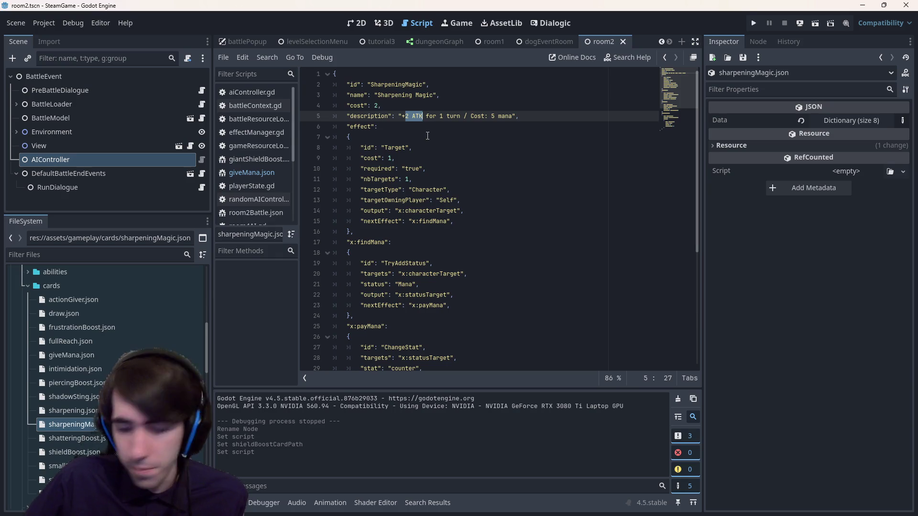
pyautogui.click(376, 105)
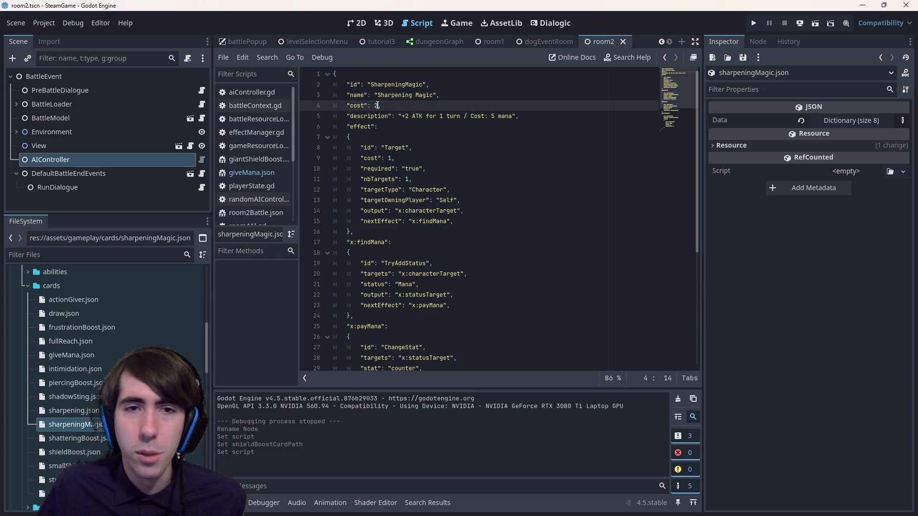
pyautogui.write('4,')
# Change the description's +2 ATK to +5 ATK and its mana to 25, leaving cost at 2
pyautogui.hotkey('ctrl', 's')
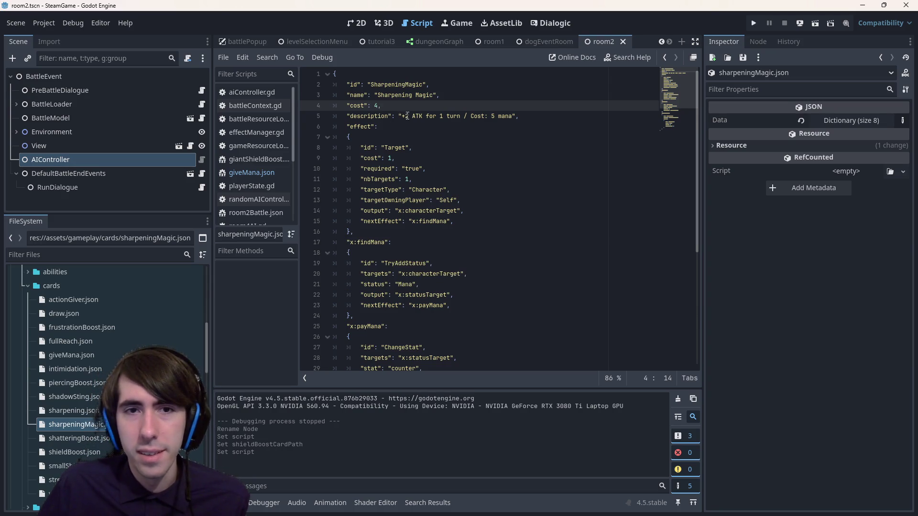
pyautogui.click(408, 116)
pyautogui.press('BackSpace')
pyautogui.write('5')
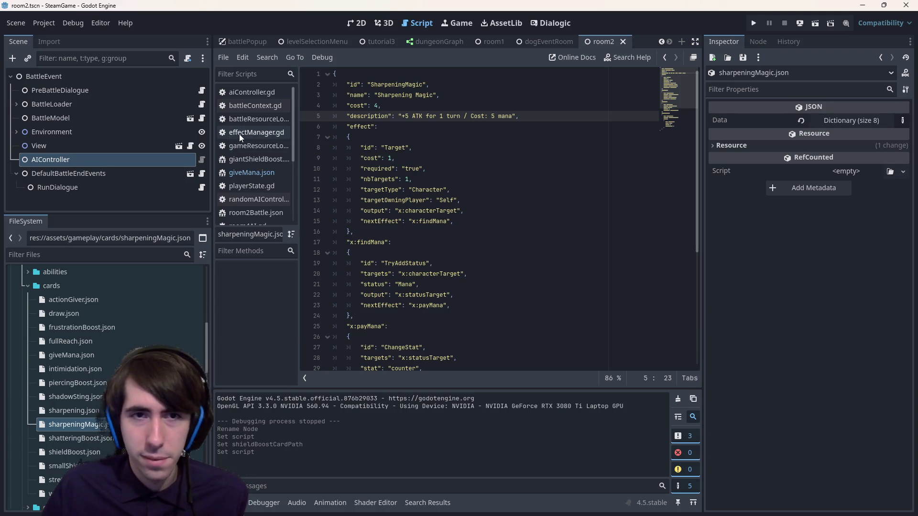
pyautogui.click(378, 105)
pyautogui.write('2')
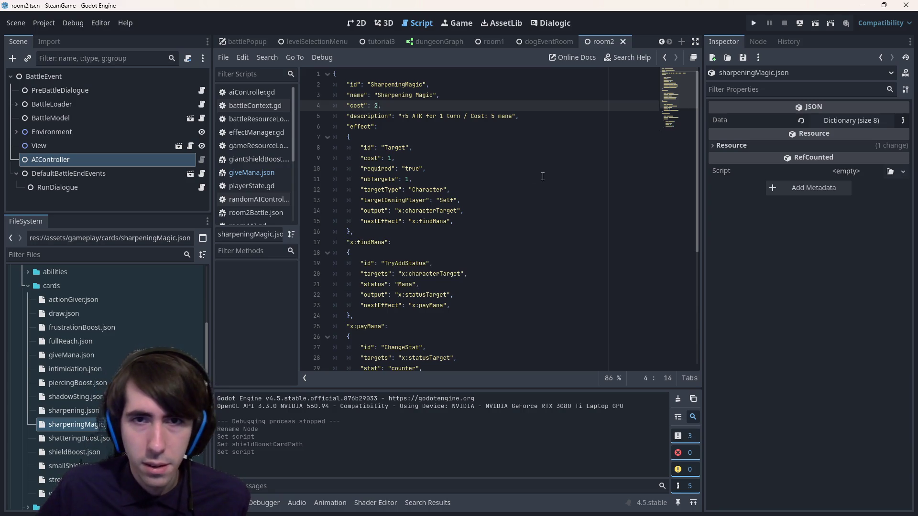
pyautogui.click(496, 116)
pyautogui.write('2')
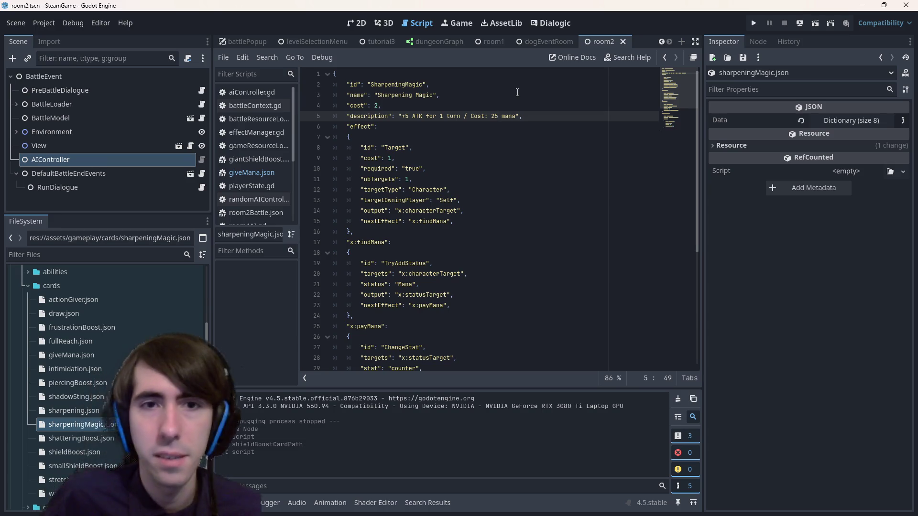
# Set the targeting step's cost to 2 and the removed mana amount to 25
pyautogui.scroll(-6, 437, 218)
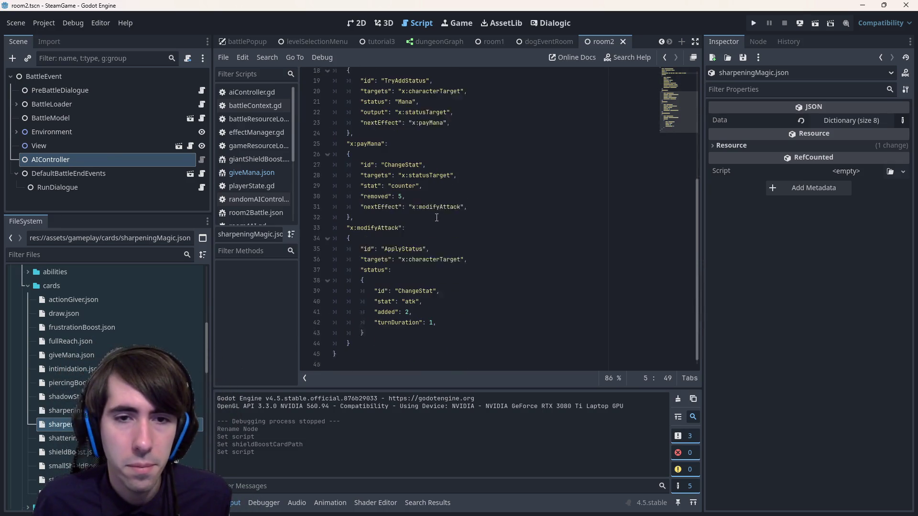
pyautogui.scroll(6, 436, 218)
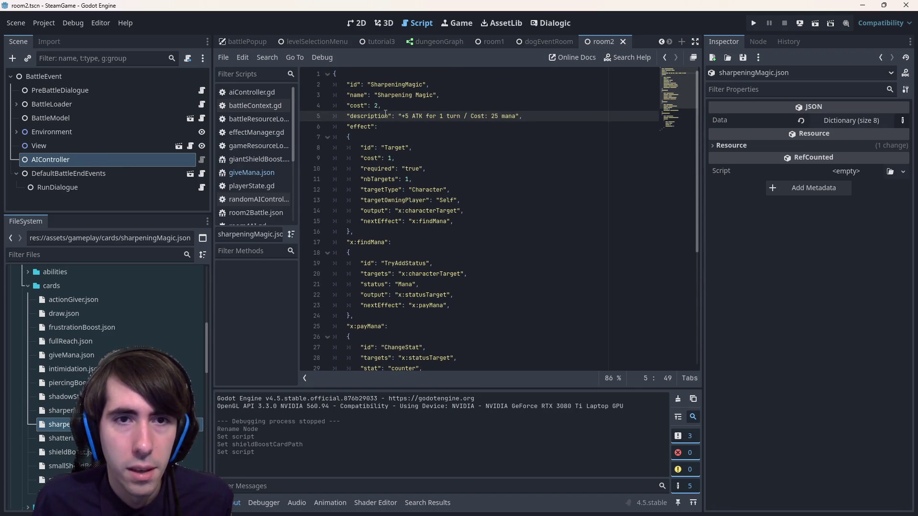
pyautogui.scroll(-1, 390, 178)
pyautogui.scroll(1, 394, 228)
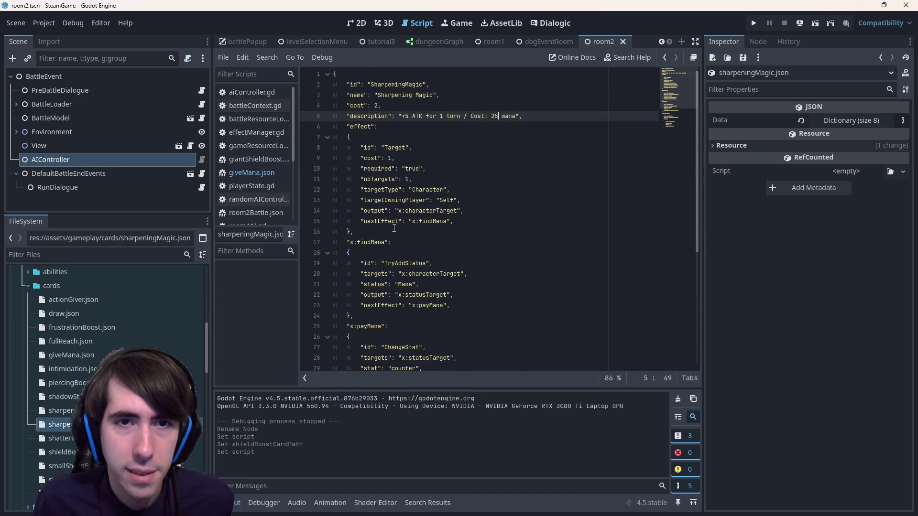
pyautogui.click(394, 158)
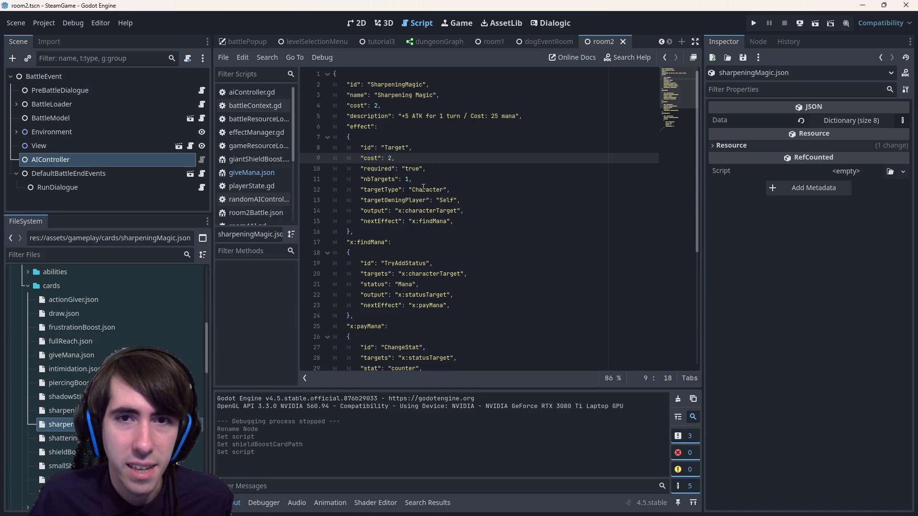
pyautogui.scroll(-5, 423, 188)
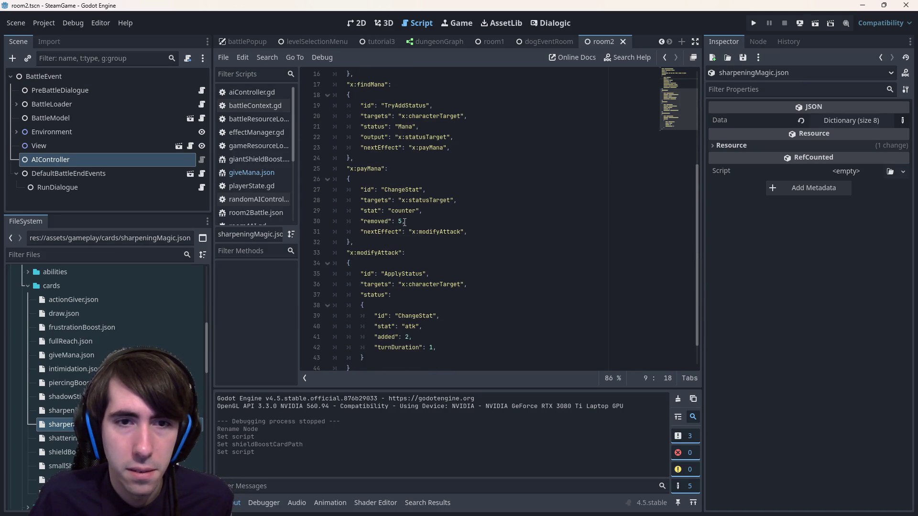
pyautogui.click(405, 222)
# Raise the attack bonus from 2 to 5 and save sharpeningMagic.json
pyautogui.scroll(5, 405, 222)
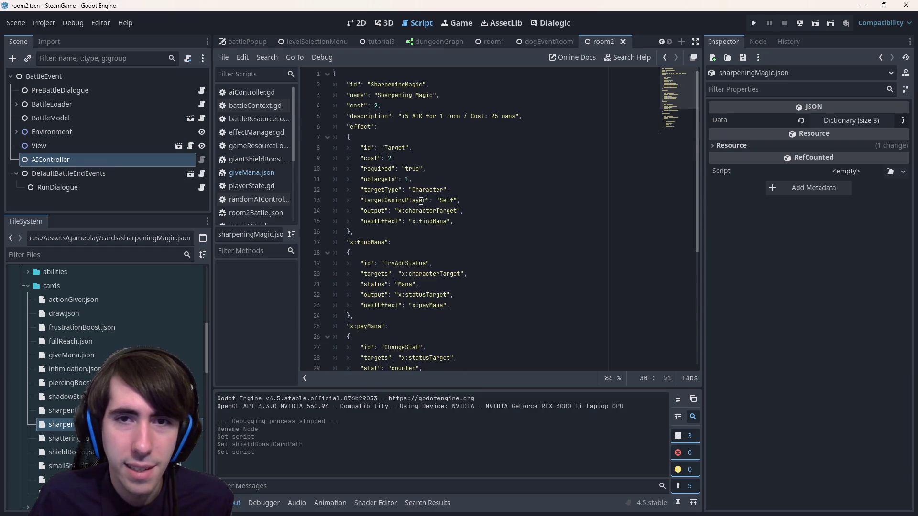
pyautogui.scroll(-3, 413, 200)
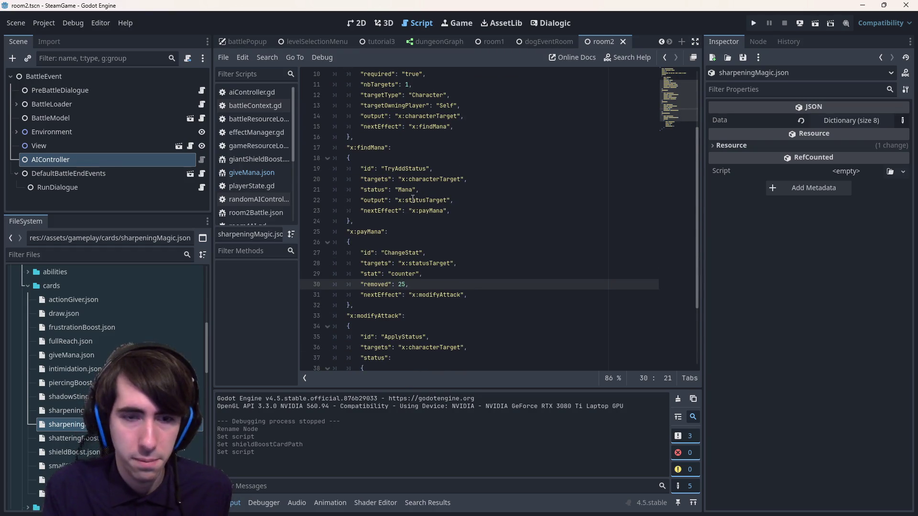
pyautogui.scroll(3, 412, 199)
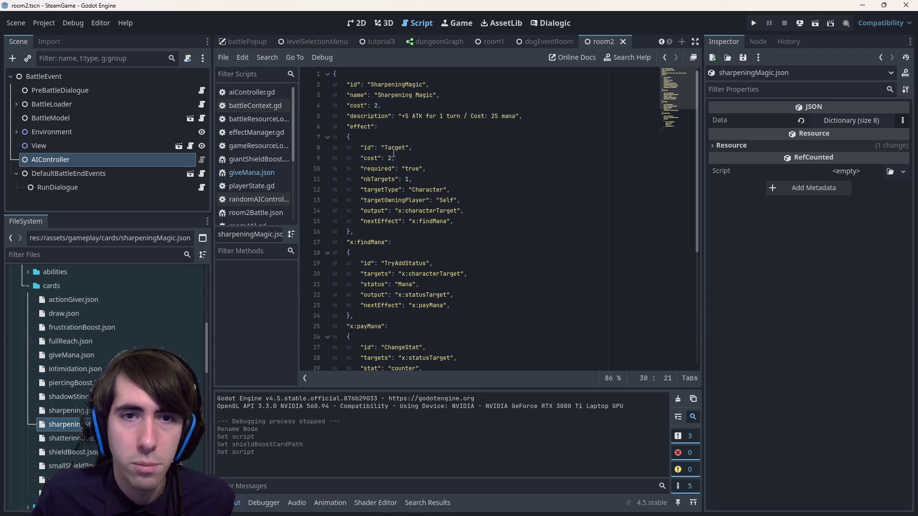
pyautogui.scroll(-1, 410, 125)
pyautogui.scroll(-5, 386, 156)
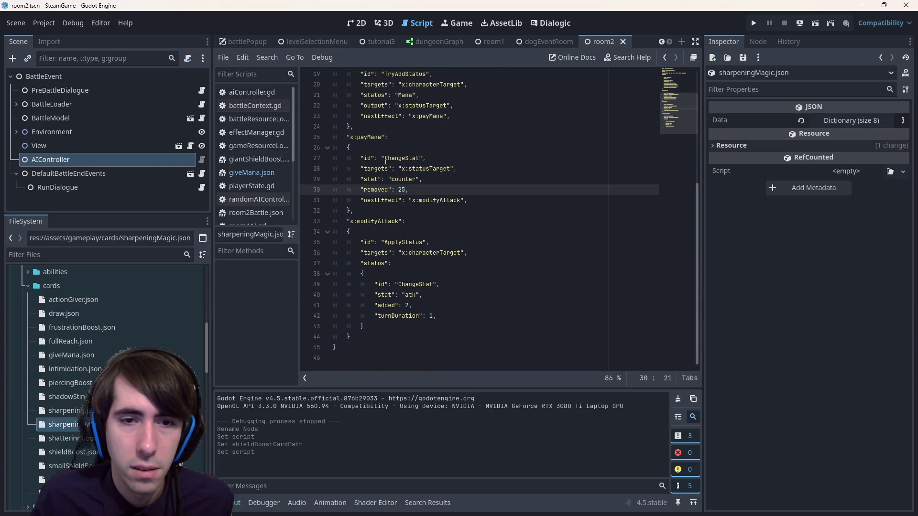
pyautogui.click(409, 305)
pyautogui.press('BackSpace')
pyautogui.write('5')
pyautogui.hotkey('ctrl', 's')
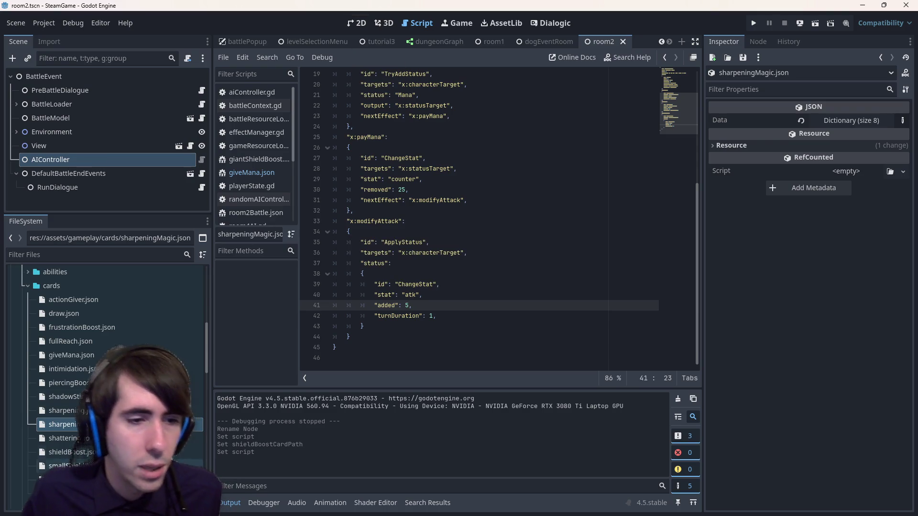
# Select the SharpeningMagic card id and switch to the 2D scene view
pyautogui.scroll(6, 449, 91)
pyautogui.doubleClick(399, 95)
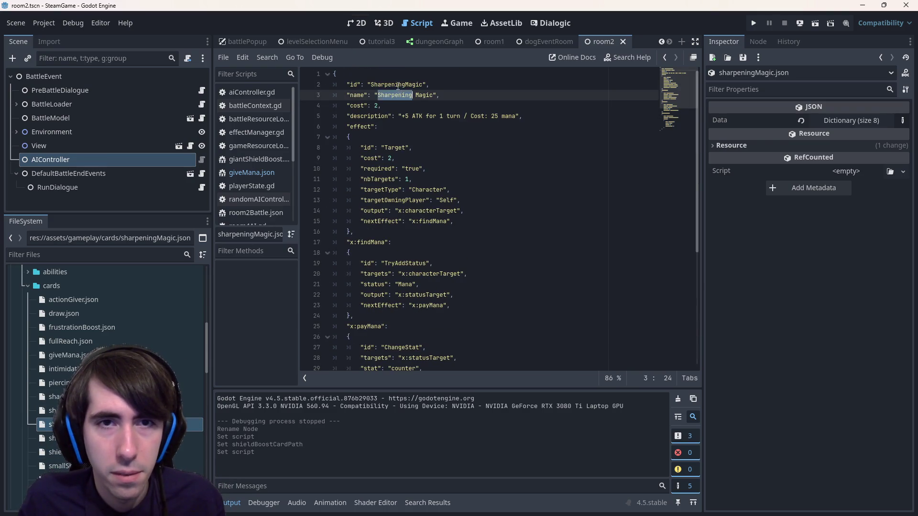
pyautogui.doubleClick(399, 84)
pyautogui.click(356, 23)
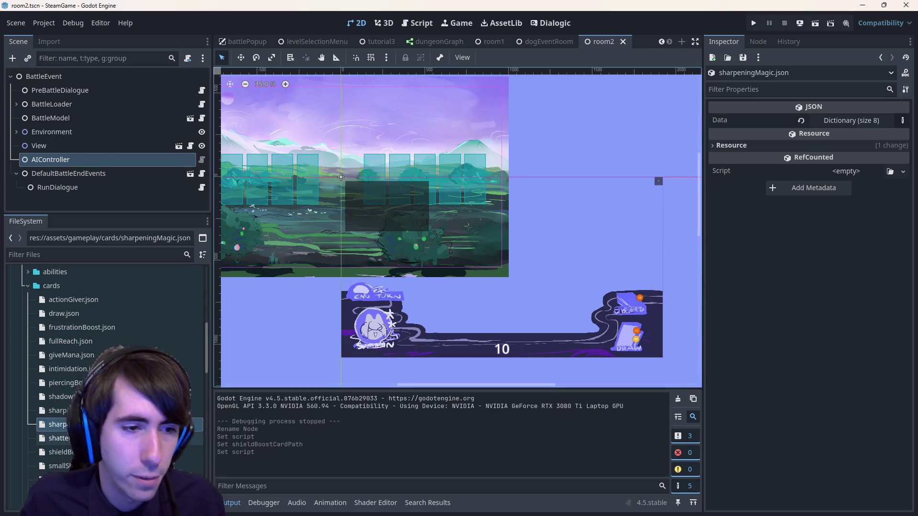
# Remove the GiveMana and SharpeningMagic entries from room 4's battle deck in room4Battle.json
pyautogui.scroll(-10, 52, 328)
pyautogui.scroll(-5, 109, 331)
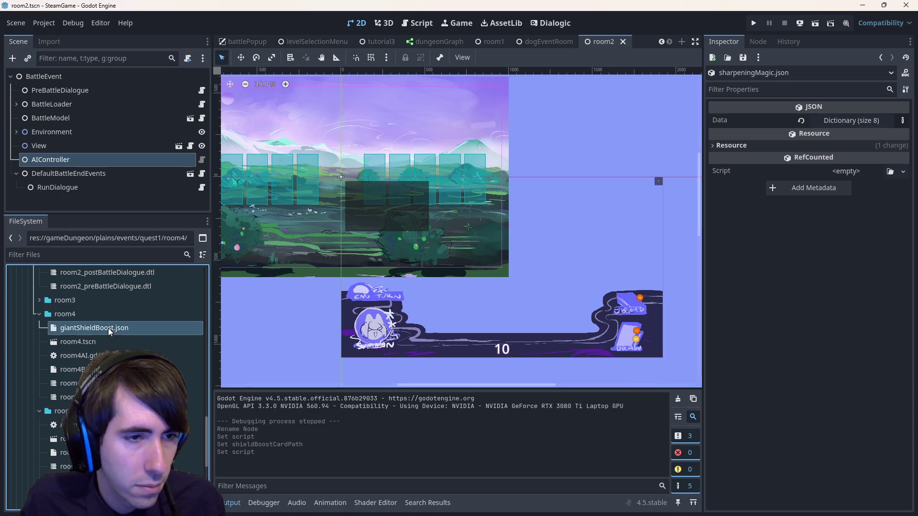
pyautogui.doubleClick(109, 328)
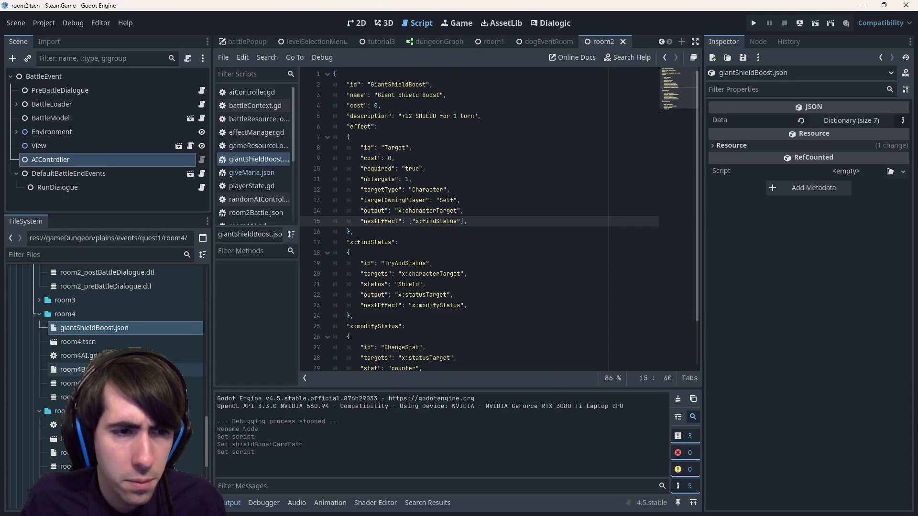
pyautogui.doubleClick(110, 369)
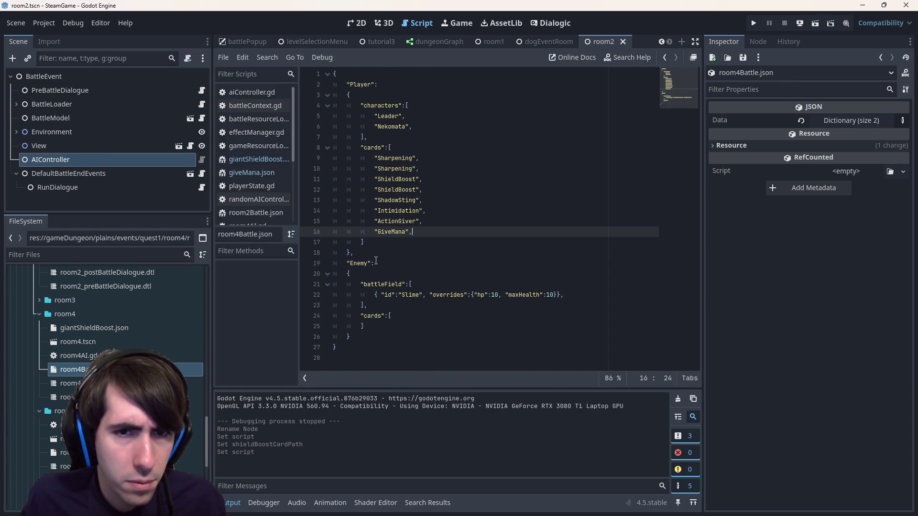
pyautogui.press('Return')
pyautogui.write('"SharpeningMagic,')
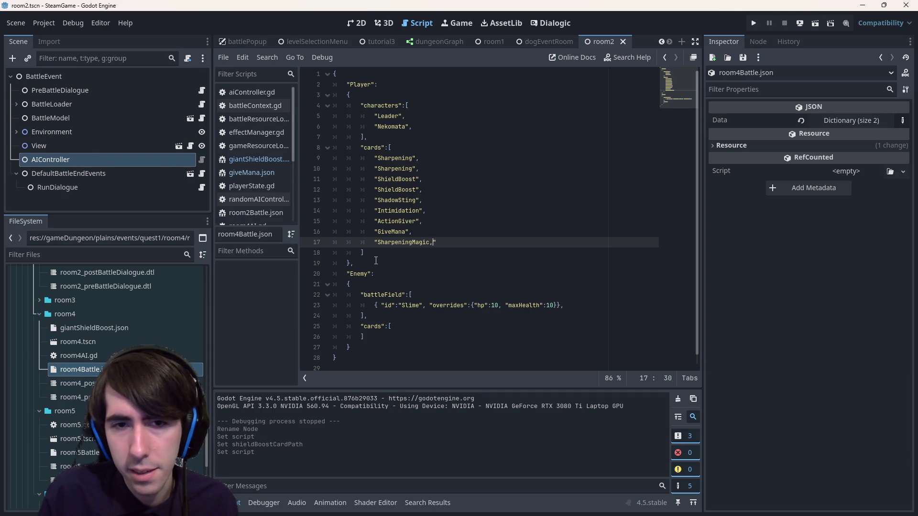
pyautogui.press('BackSpace')
pyautogui.write('",')
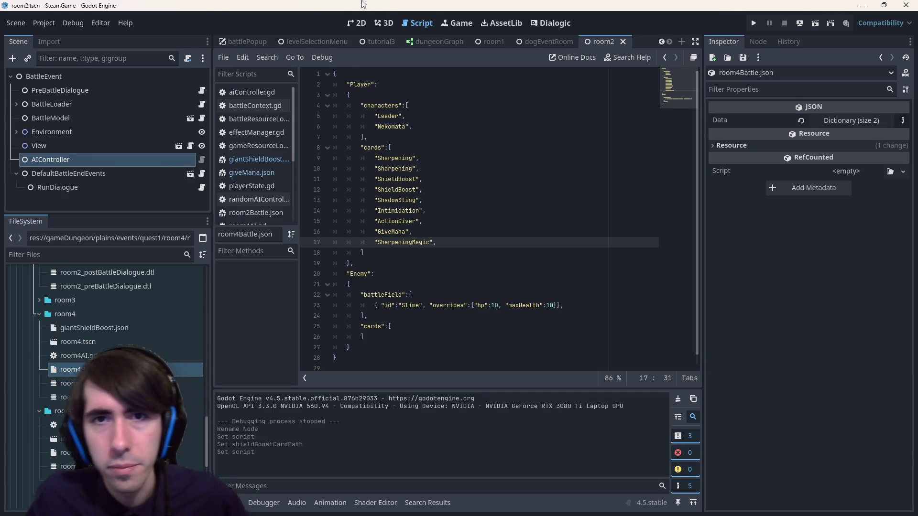
pyautogui.moveTo(461, 241)
pyautogui.mouseDown()
pyautogui.moveTo(253, 240)
pyautogui.moveTo(258, 233)
pyautogui.mouseUp()
pyautogui.hotkey('ctrl', 'shift', 'k')
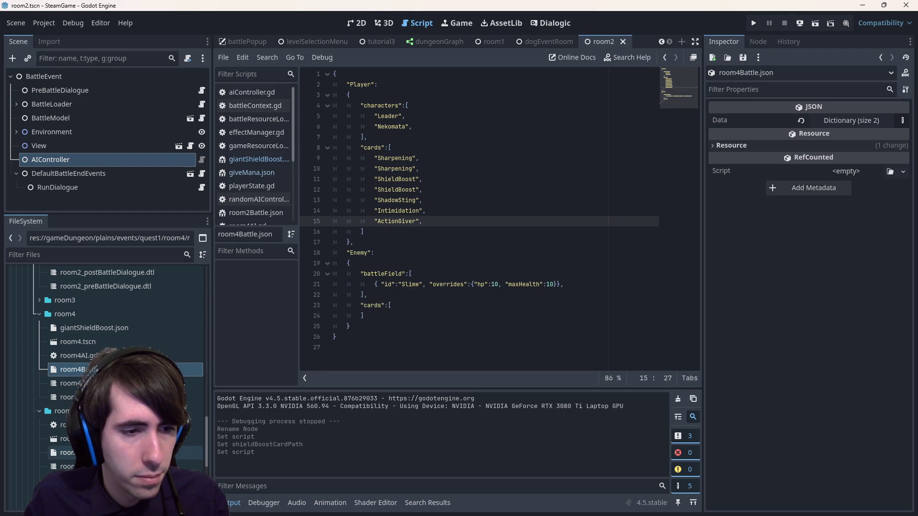
# Add "GiveMana" and "SharpeningMagic" after ActionGiver in room5Battle.json's cards and save
pyautogui.doubleClick(72, 452)
pyautogui.click(464, 221)
pyautogui.press('Return')
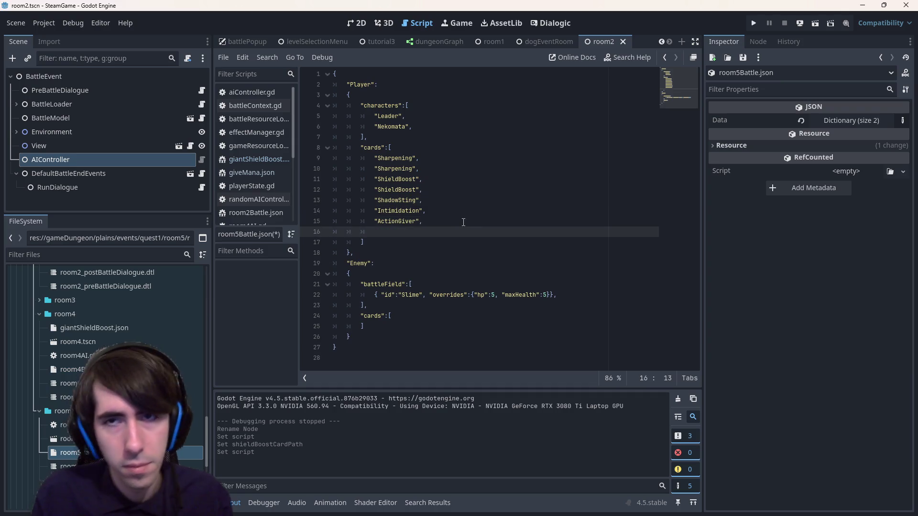
pyautogui.write('"GiveMana",')
pyautogui.hotkey('ctrl', 's')
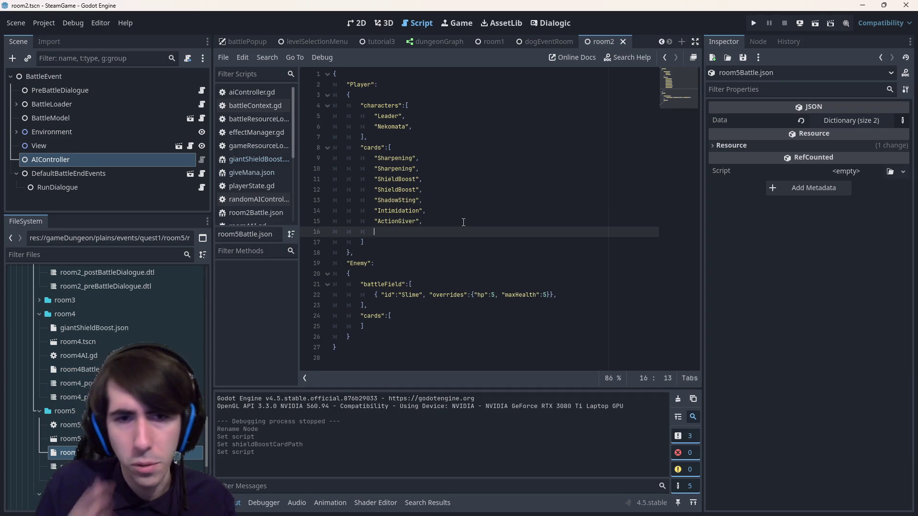
pyautogui.write('"GiveMana",')
pyautogui.press('Return')
pyautogui.write('"SharpeningMagic",')
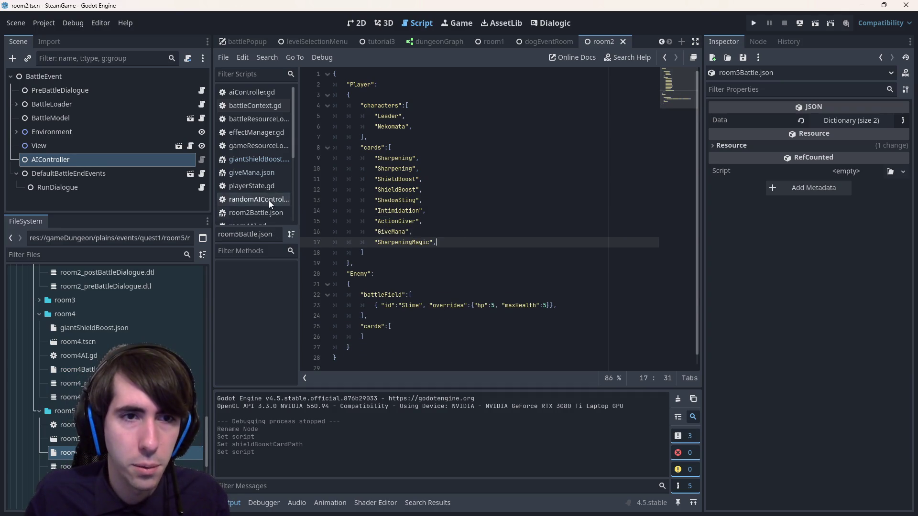
# Load the room5.tscn scene from FileSystem
pyautogui.click(72, 453)
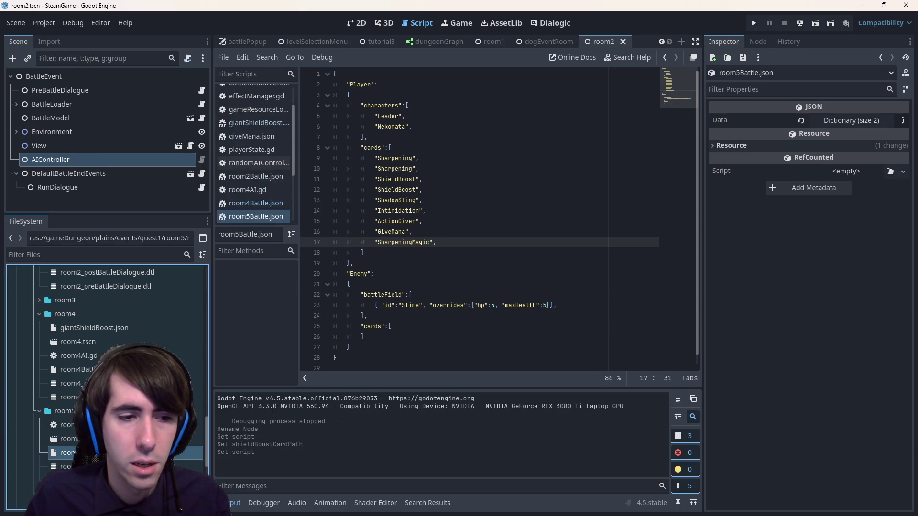
pyautogui.moveTo(378, 44)
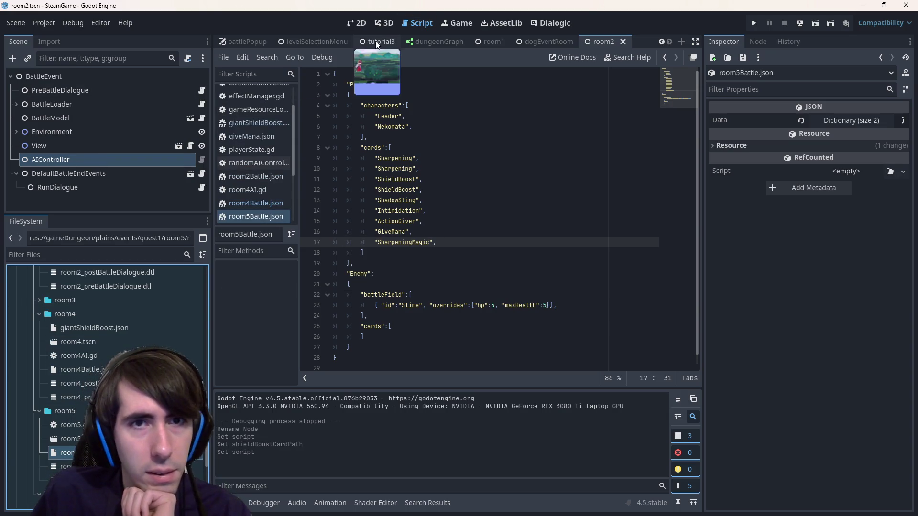
pyautogui.scroll(1, 490, 41)
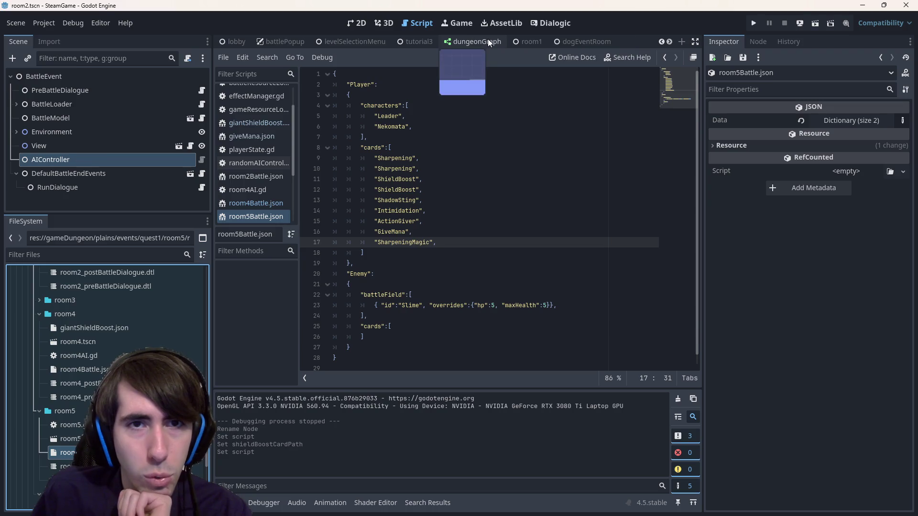
pyautogui.scroll(-1, 488, 41)
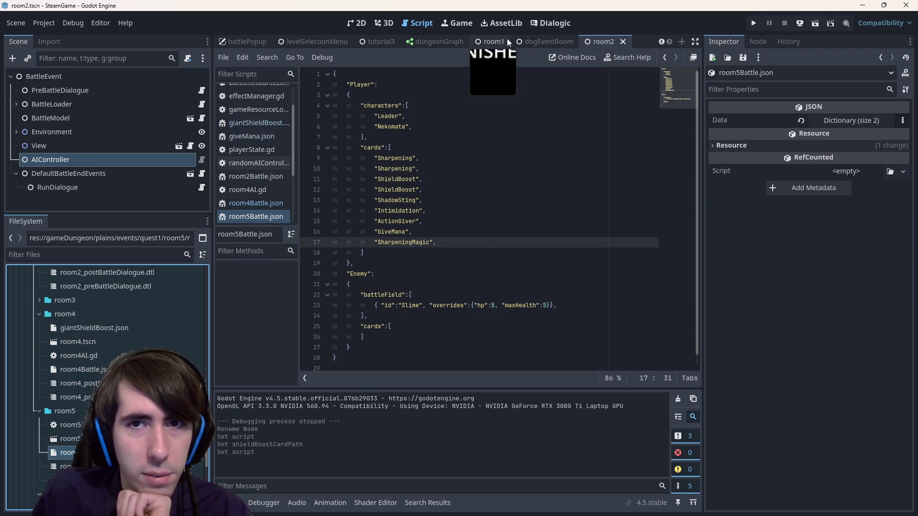
pyautogui.doubleClick(67, 439)
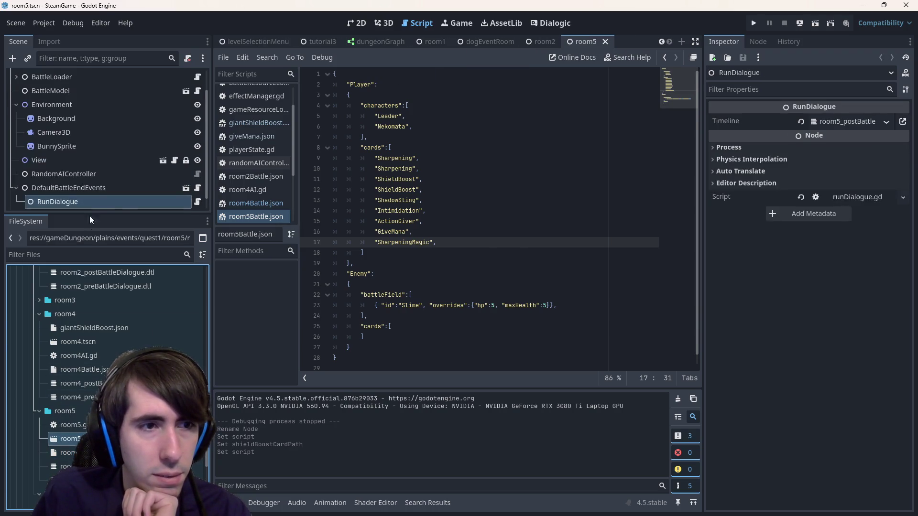
# Remove the GiveMana and SharpeningMagic entries and the leftover empty line from room5Battle.json
pyautogui.scroll(-1, 96, 187)
pyautogui.click(92, 160)
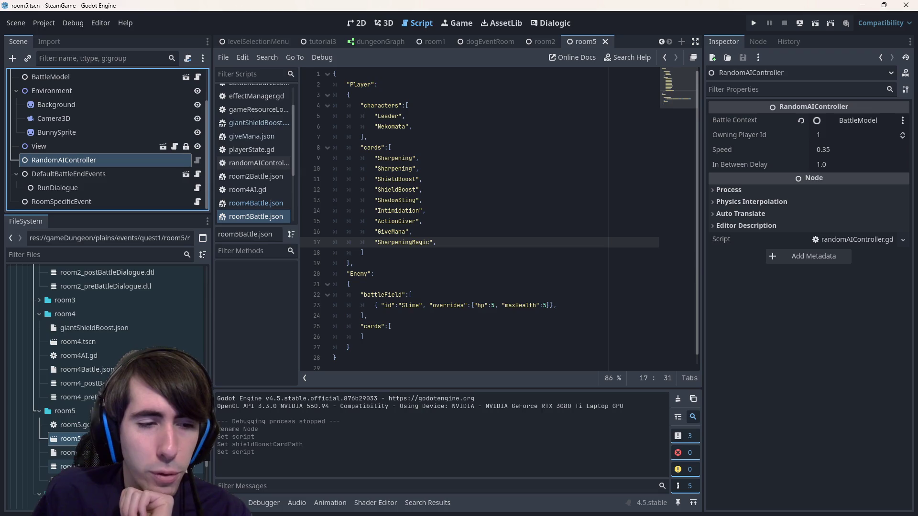
pyautogui.click(67, 452)
pyautogui.hotkey('shift', 'Up')
pyautogui.hotkey('ctrl', 'c')
pyautogui.press('BackSpace')
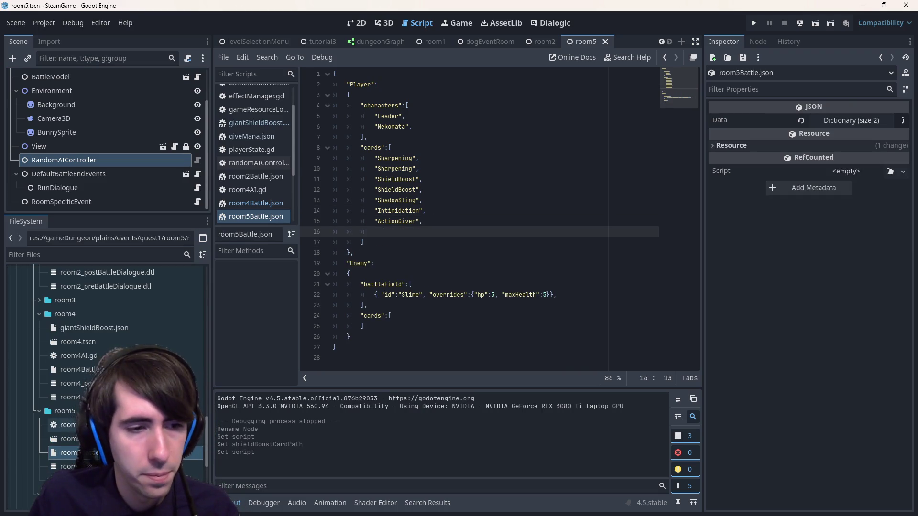
pyautogui.press('BackSpace')
pyautogui.press('BackSpace')
pyautogui.press('BackSpace')
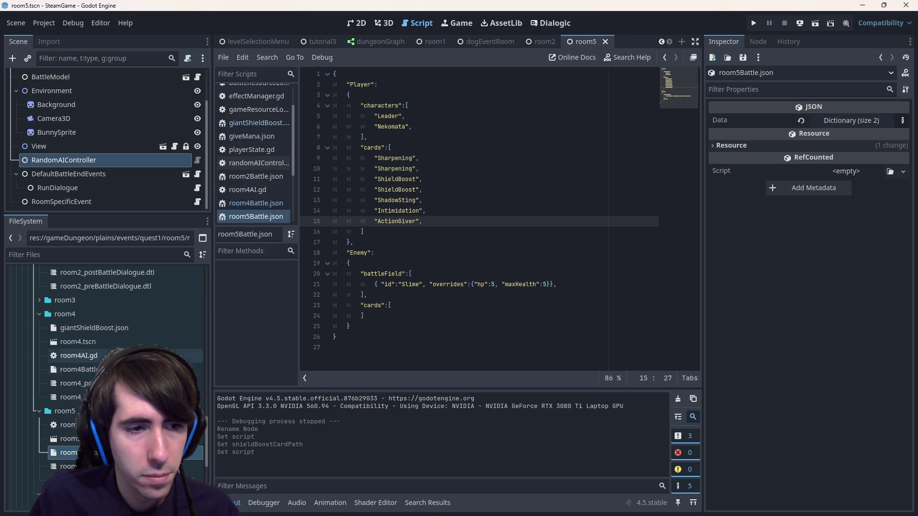
# Paste GiveMana and SharpeningMagic after ActionGiver in room4Battle.json and duplicate the GiveMana line
pyautogui.click(256, 203)
pyautogui.click(483, 214)
pyautogui.press('Down')
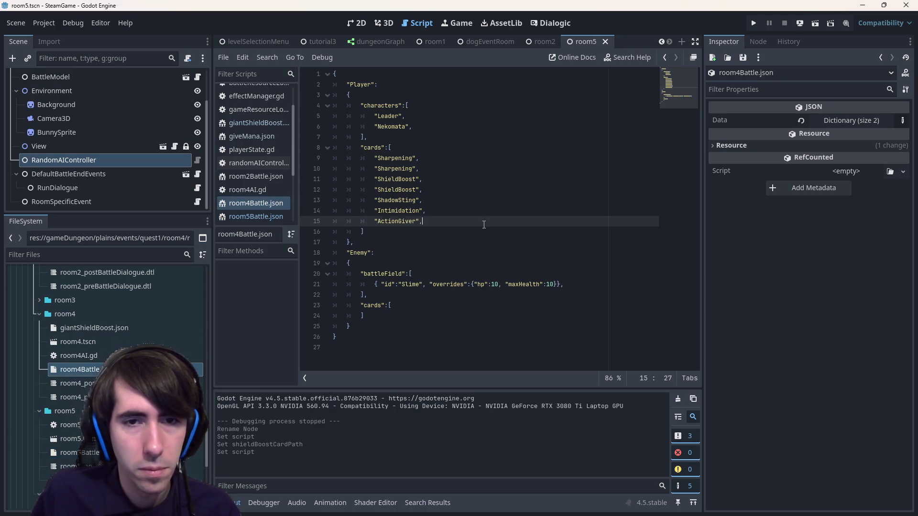
pyautogui.press('Return')
pyautogui.hotkey('ctrl', 'v')
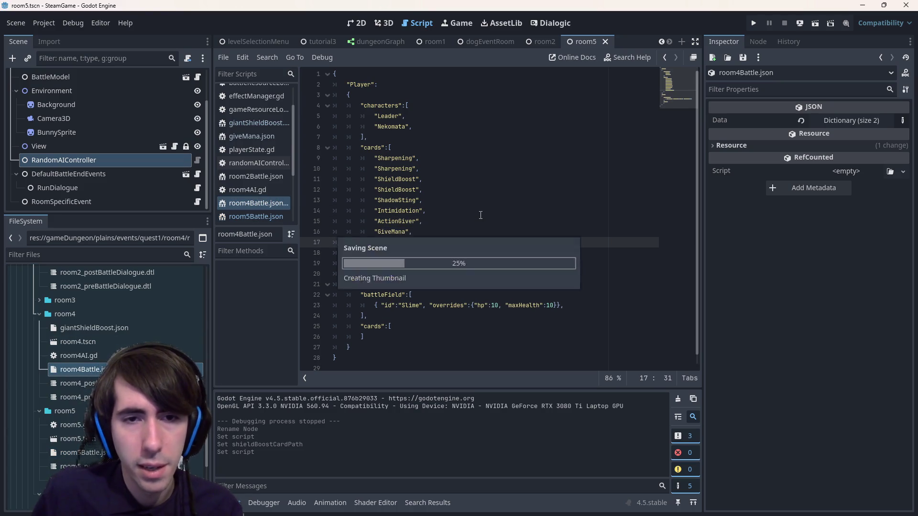
pyautogui.click(430, 231)
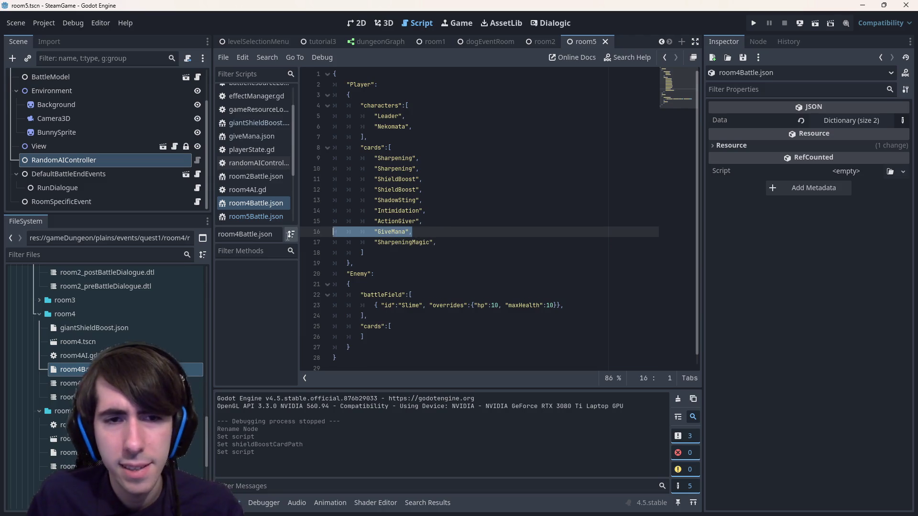
pyautogui.hotkey('ctrl', 'shift', 'd')
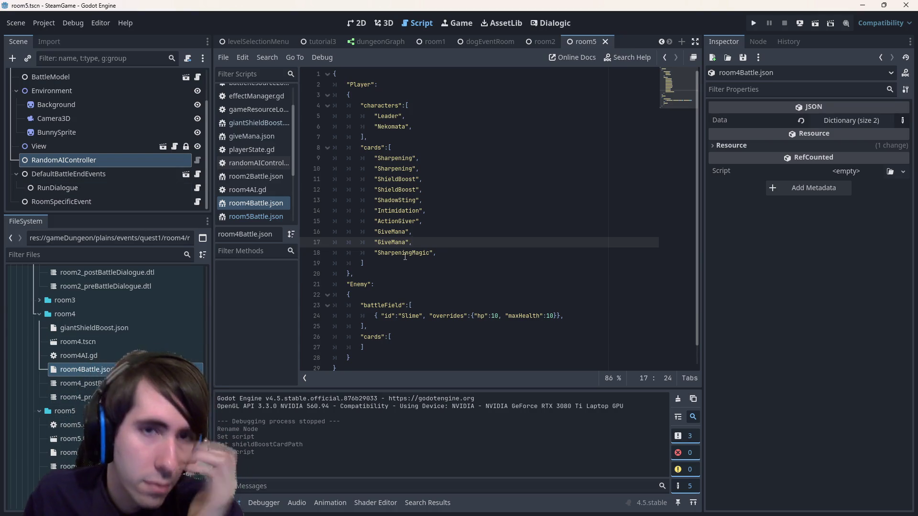
# Open room4.tscn, close the unused battle scenes, and run the room 4 scene
pyautogui.scroll(-1, 306, 306)
pyautogui.scroll(1, 307, 308)
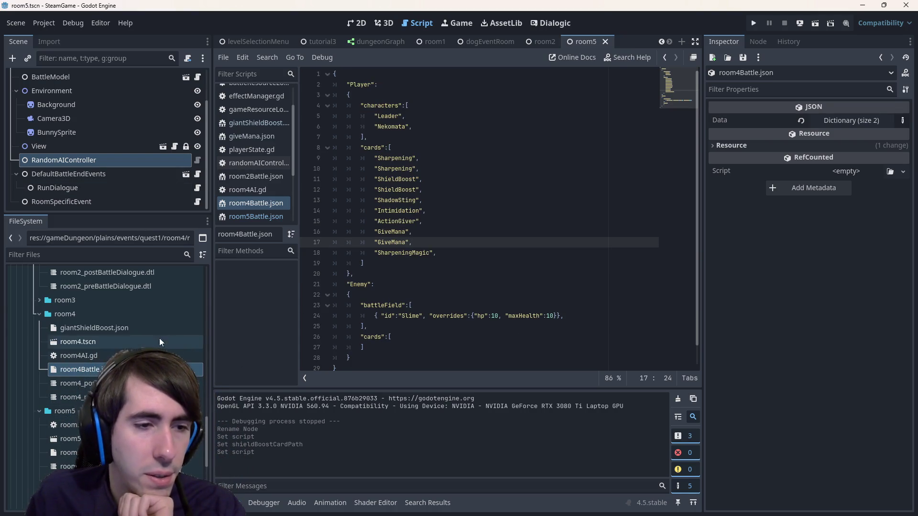
pyautogui.doubleClick(78, 342)
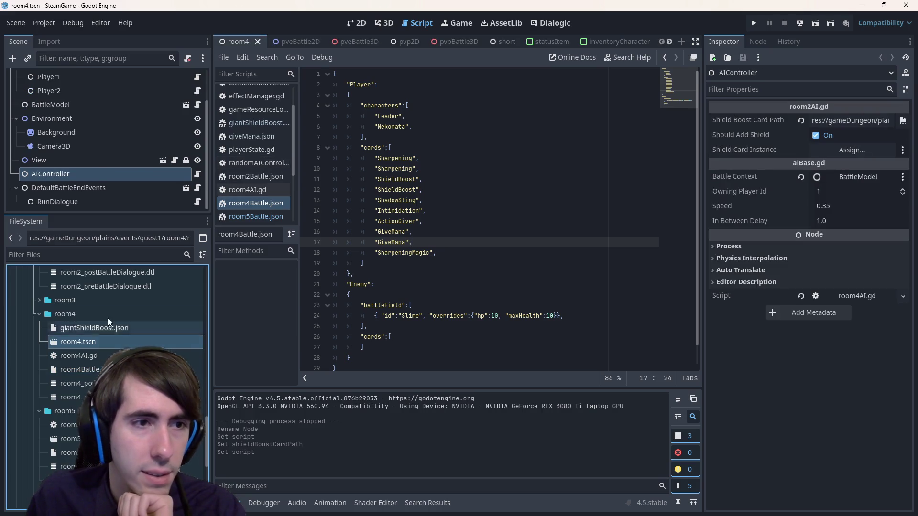
pyautogui.click(815, 23)
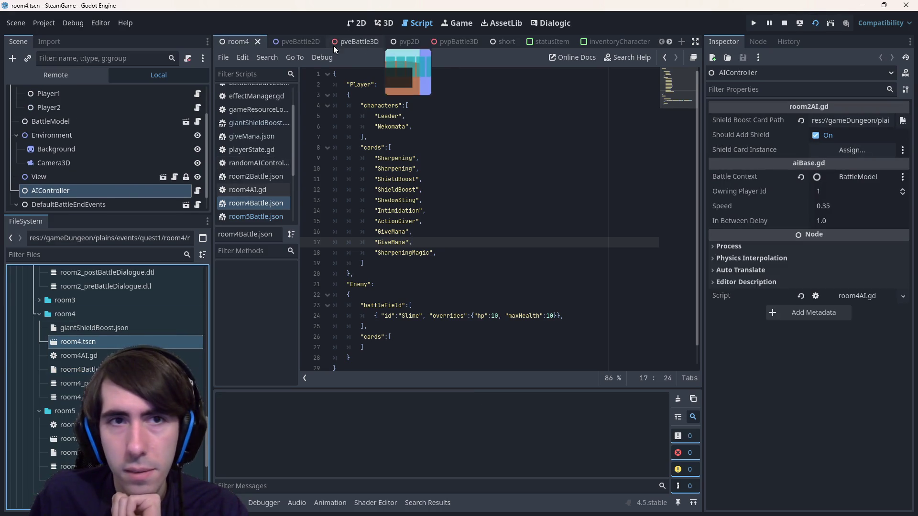
pyautogui.click(363, 23)
pyautogui.middleClick(362, 41)
pyautogui.middleClick(362, 41)
pyautogui.middleClick(363, 41)
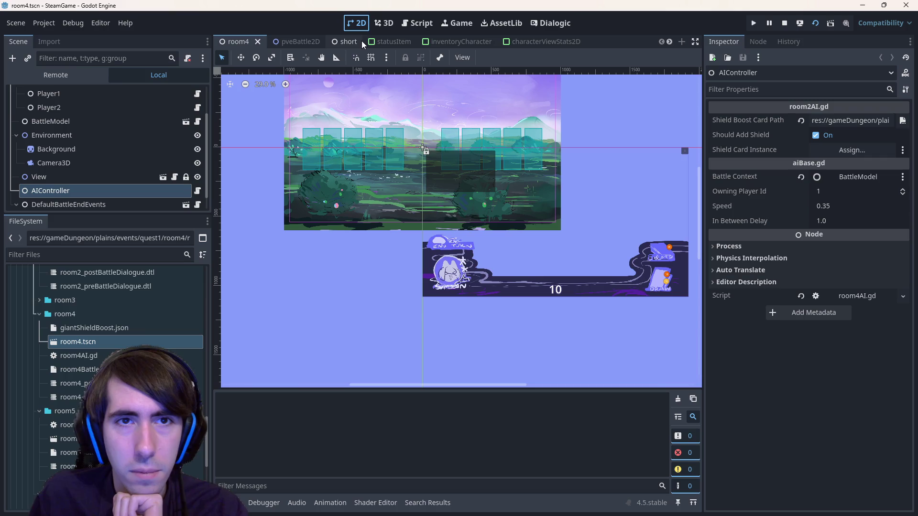
pyautogui.scroll(-3, 362, 41)
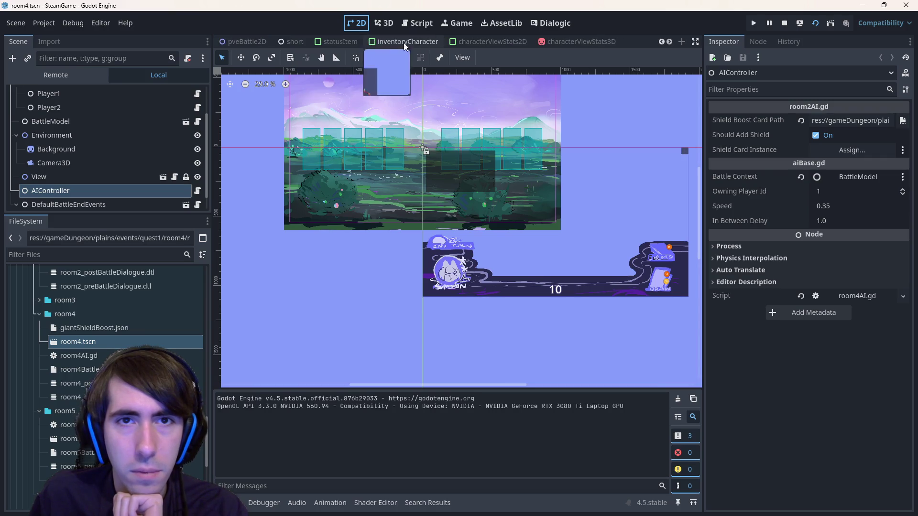
pyautogui.scroll(3, 478, 42)
pyautogui.press('F6')
# Deploy both characters, Shadow Sting the slime, Shield Boost the second ally, and end the turn
pyautogui.click(419, 262)
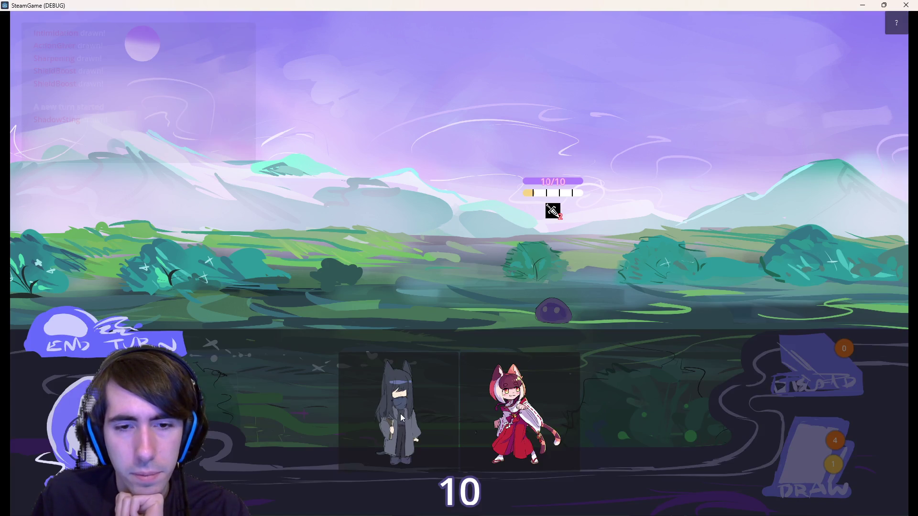
pyautogui.moveTo(401, 419); pyautogui.dragTo(366, 292)
pyautogui.moveTo(451, 411); pyautogui.dragTo(313, 310)
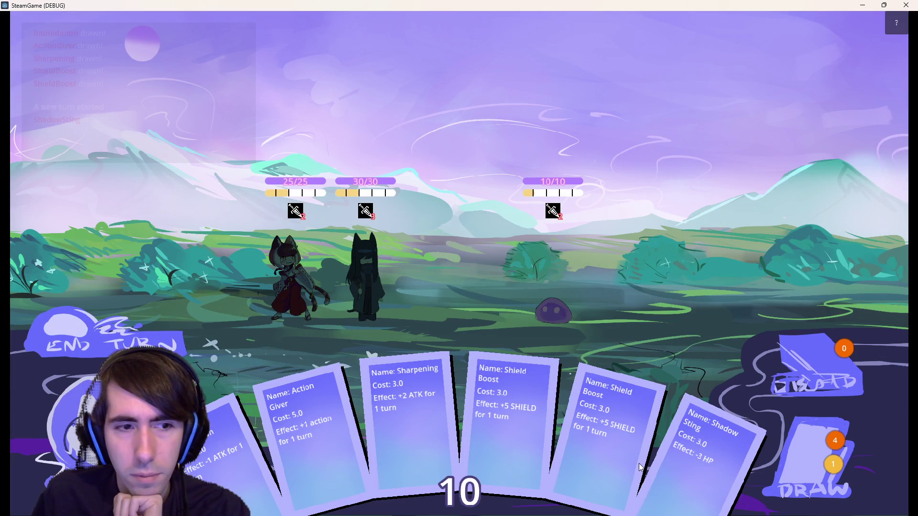
pyautogui.moveTo(723, 455)
pyautogui.mouseDown()
pyautogui.moveTo(575, 282)
pyautogui.moveTo(584, 204)
pyautogui.mouseUp()
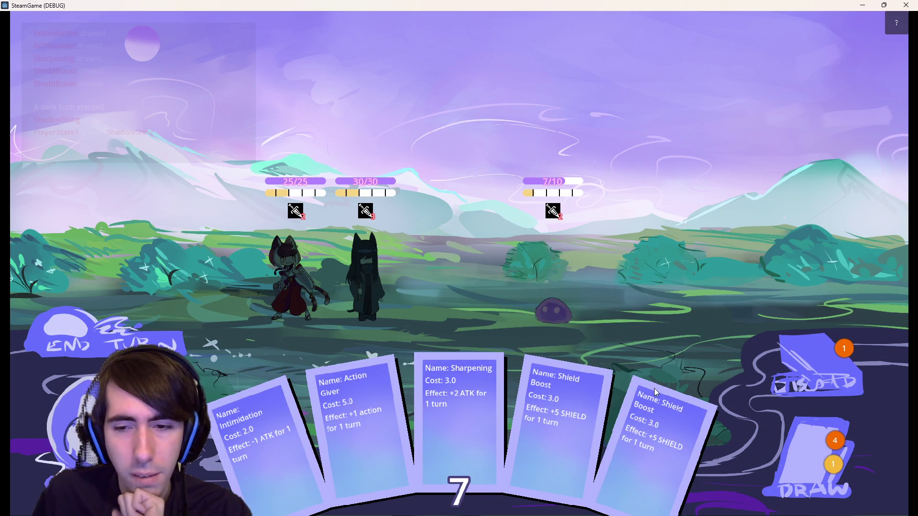
pyautogui.moveTo(653, 445)
pyautogui.mouseDown()
pyautogui.moveTo(496, 389)
pyautogui.moveTo(373, 275)
pyautogui.mouseUp()
pyautogui.click(791, 441)
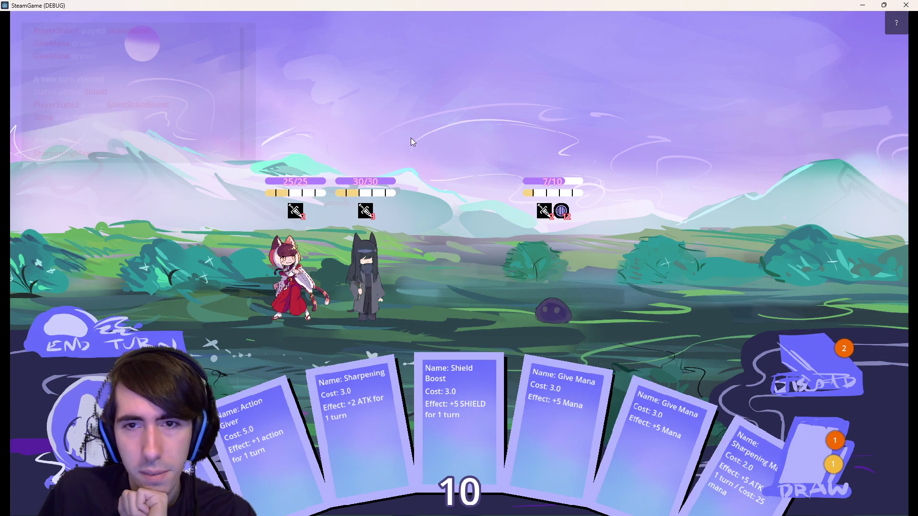
# Play Sharpening and Action Giver on the second ally, then end the turn
pyautogui.moveTo(565, 216)
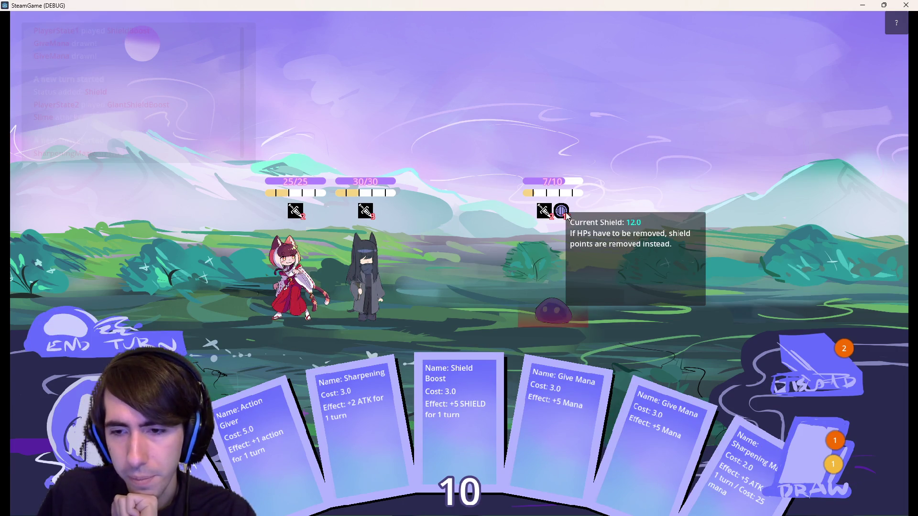
pyautogui.moveTo(649, 407)
pyautogui.mouseDown()
pyautogui.moveTo(363, 263)
pyautogui.moveTo(376, 273)
pyautogui.mouseUp()
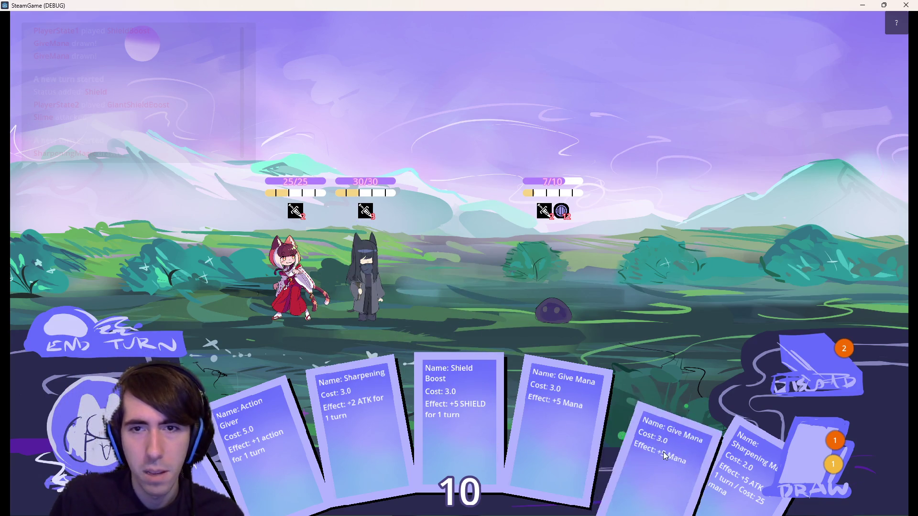
pyautogui.moveTo(333, 397)
pyautogui.mouseDown()
pyautogui.moveTo(369, 375)
pyautogui.moveTo(367, 287)
pyautogui.mouseUp()
pyautogui.moveTo(306, 421)
pyautogui.mouseDown()
pyautogui.moveTo(401, 294)
pyautogui.moveTo(379, 303)
pyautogui.mouseUp()
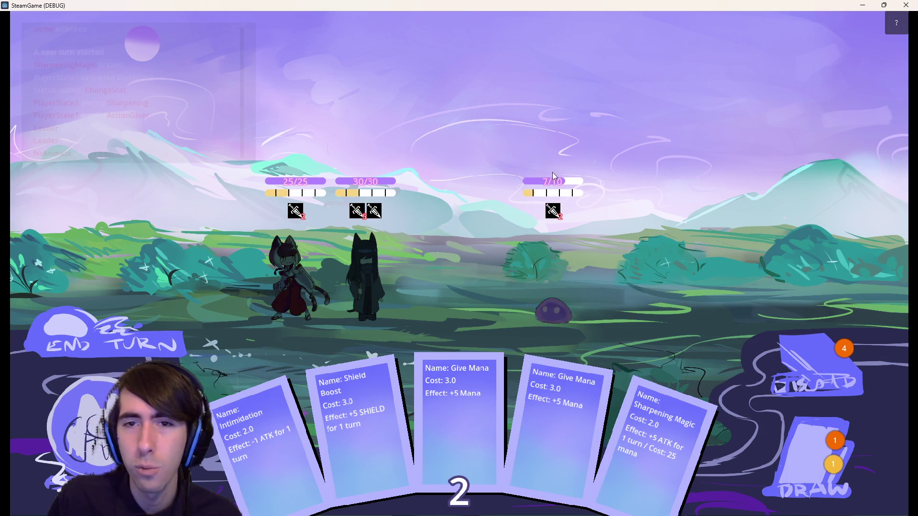
pyautogui.moveTo(561, 217)
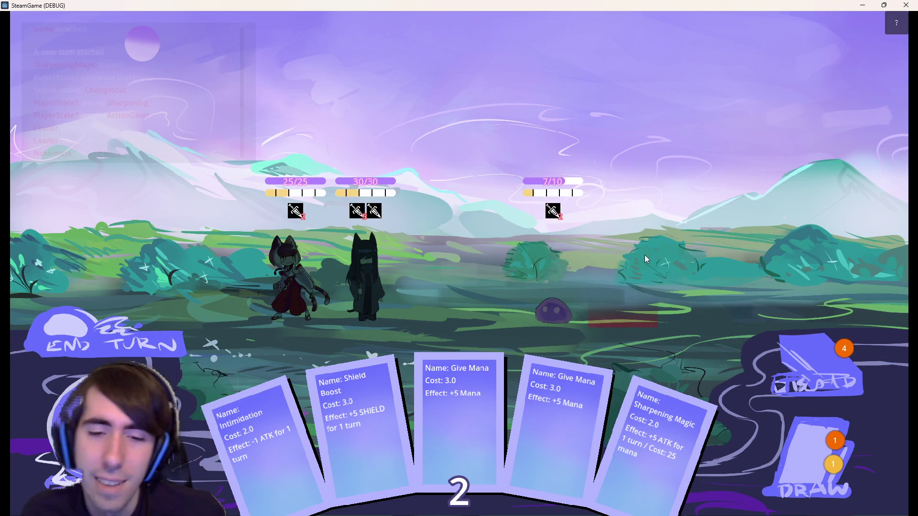
pyautogui.click(142, 329)
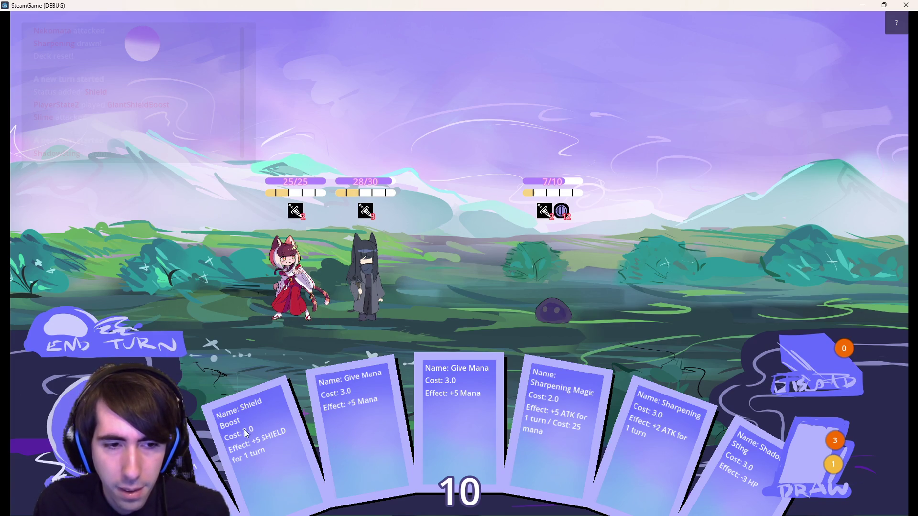
# Give the black-cat ally Give Mana and two Shield Boosts, drawing a card, then end the turn
pyautogui.moveTo(452, 406)
pyautogui.mouseDown()
pyautogui.moveTo(384, 271)
pyautogui.moveTo(375, 271)
pyautogui.mouseUp()
pyautogui.moveTo(375, 210)
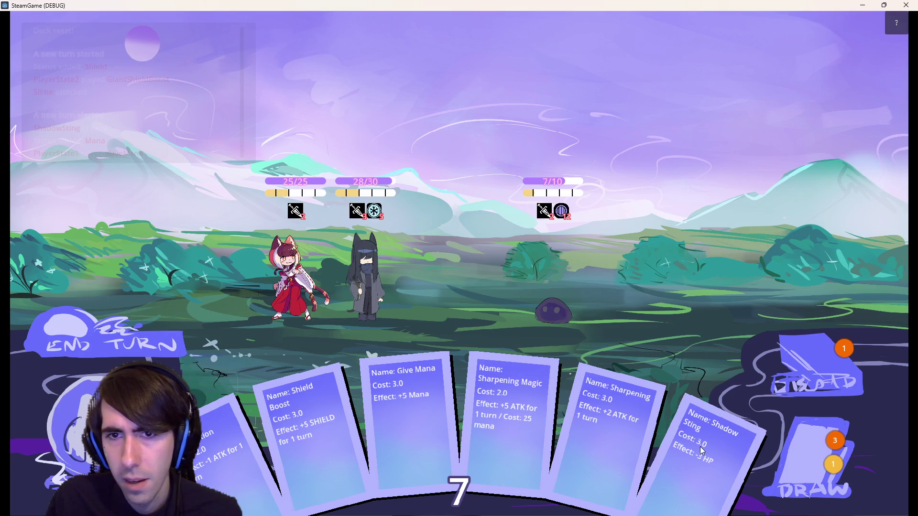
pyautogui.moveTo(331, 403); pyautogui.dragTo(375, 279)
pyautogui.click(816, 437)
pyautogui.moveTo(714, 443); pyautogui.dragTo(362, 274)
pyautogui.click(134, 329)
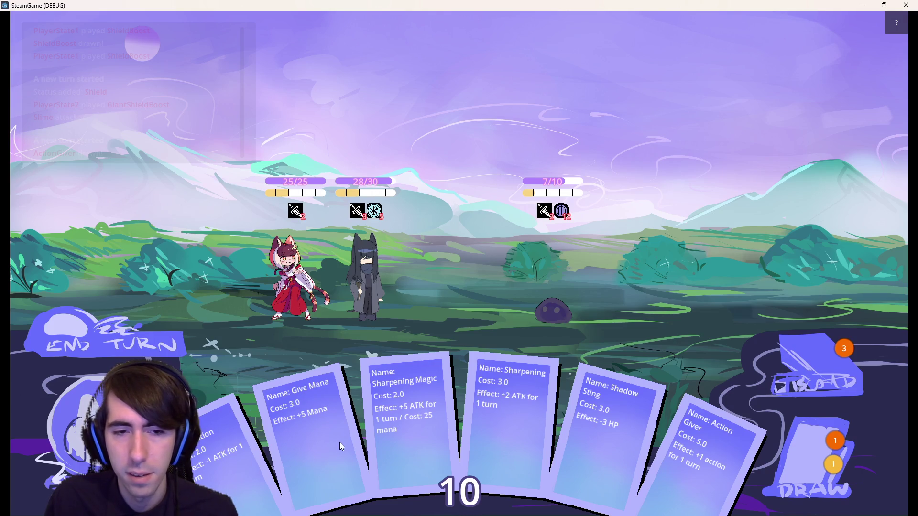
# Over two more turns, give the dark-haired ally Give Mana cards and a Shield Boost, drawing extra cards
pyautogui.moveTo(331, 443); pyautogui.dragTo(383, 293)
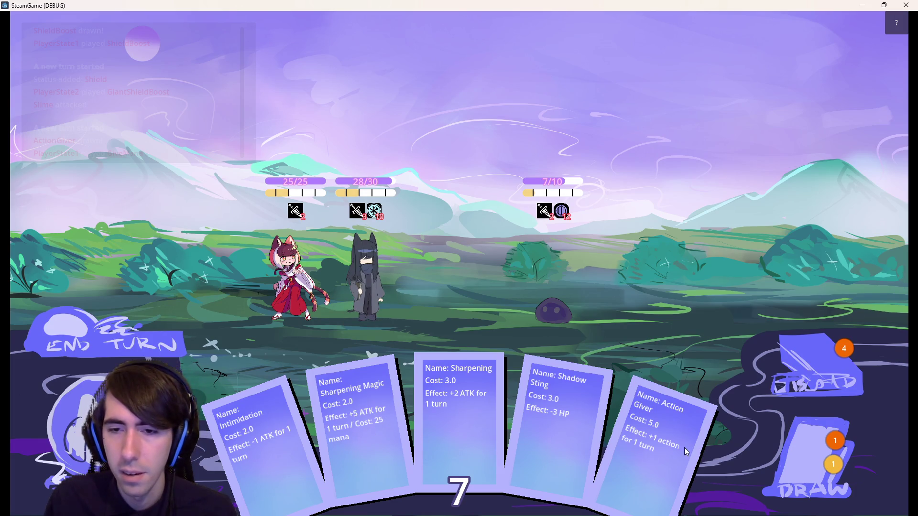
pyautogui.click(807, 455)
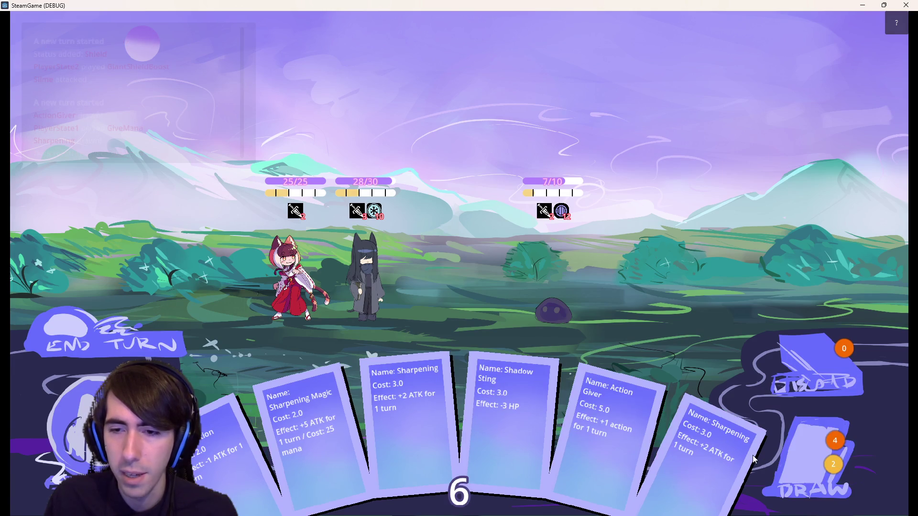
pyautogui.click(801, 455)
pyautogui.moveTo(760, 454); pyautogui.dragTo(354, 257)
pyautogui.click(145, 340)
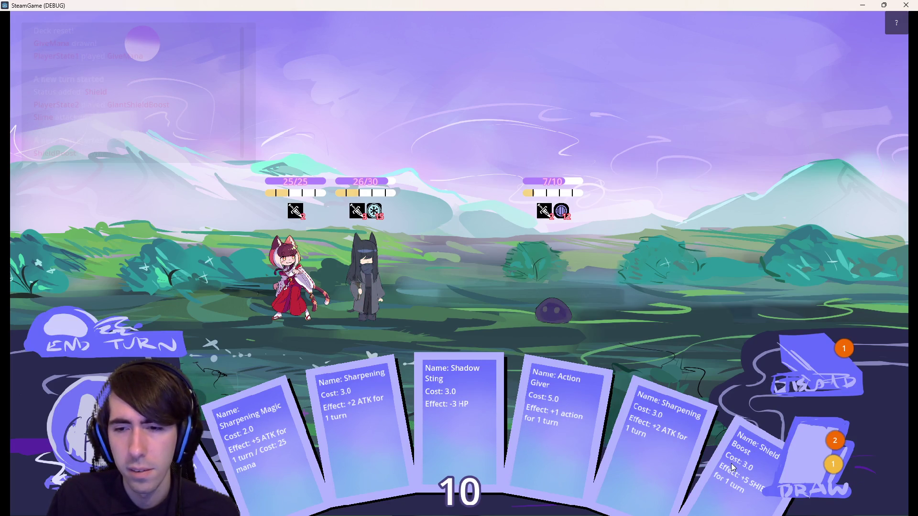
pyautogui.moveTo(733, 468)
pyautogui.mouseDown()
pyautogui.moveTo(366, 312)
pyautogui.moveTo(366, 287)
pyautogui.mouseUp()
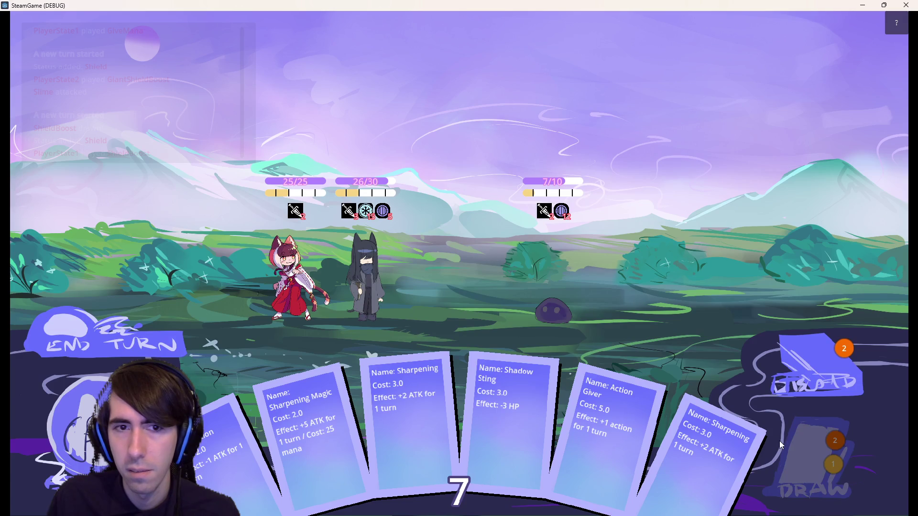
pyautogui.click(779, 441)
pyautogui.moveTo(741, 454); pyautogui.dragTo(349, 263)
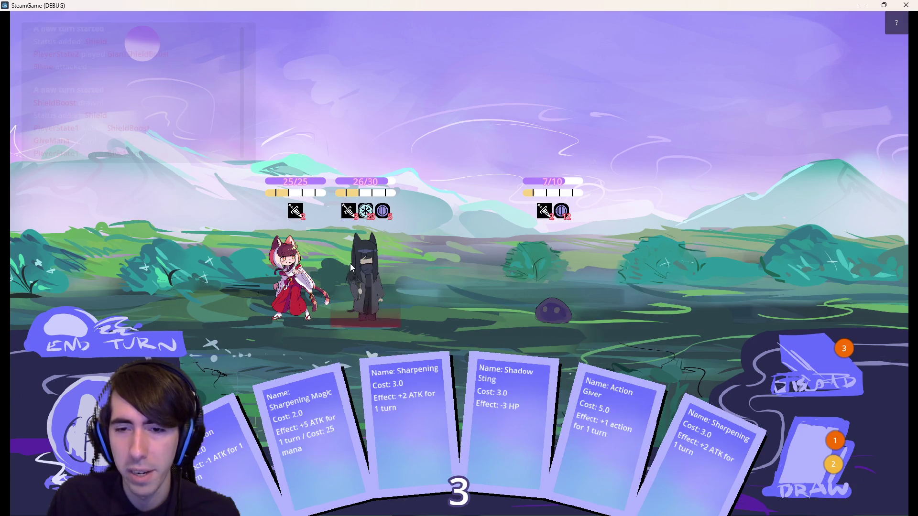
pyautogui.click(806, 443)
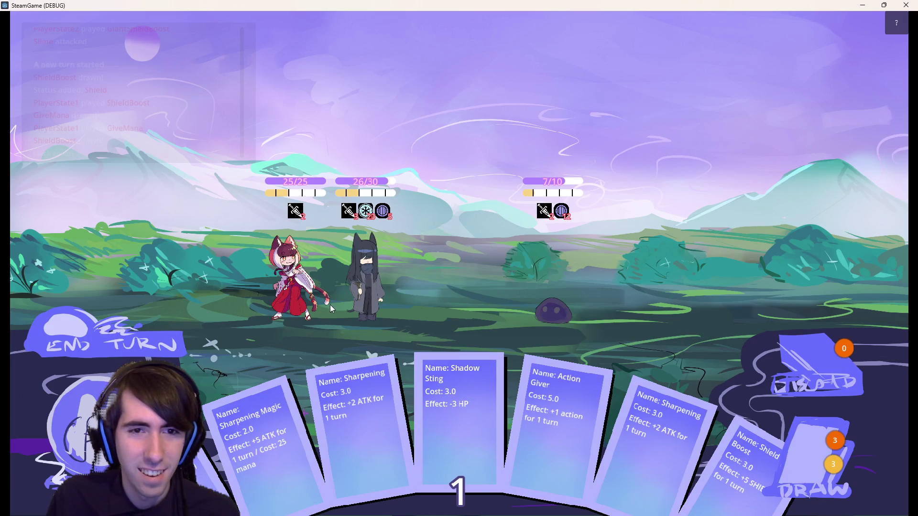
pyautogui.click(159, 335)
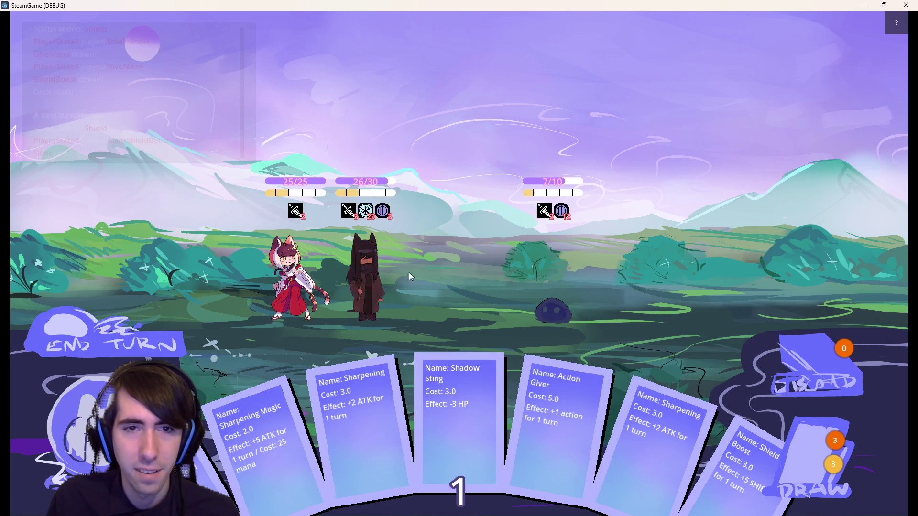
# Play Sharpening on the dark-haired ally and Shield Boost on the black-cat ally, then end the turn
pyautogui.moveTo(564, 347)
pyautogui.mouseDown()
pyautogui.moveTo(347, 268)
pyautogui.moveTo(355, 268)
pyautogui.mouseUp()
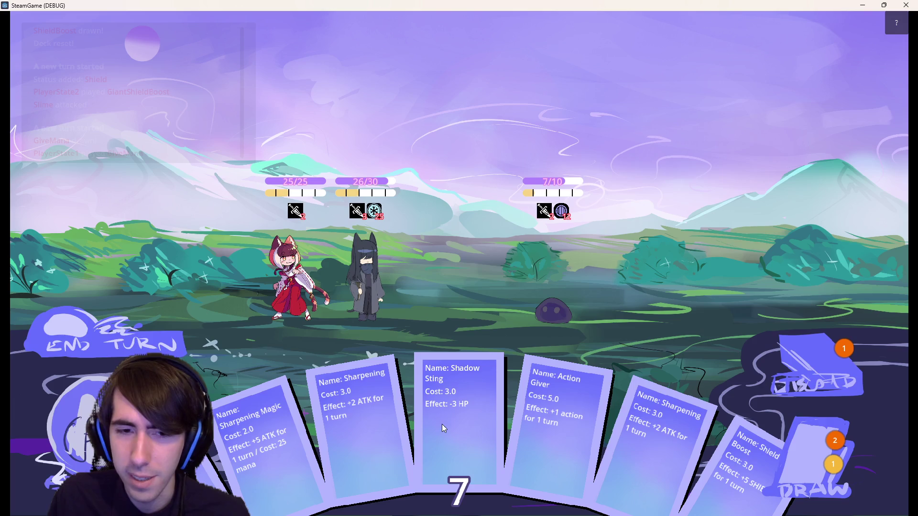
pyautogui.moveTo(734, 472); pyautogui.dragTo(366, 268)
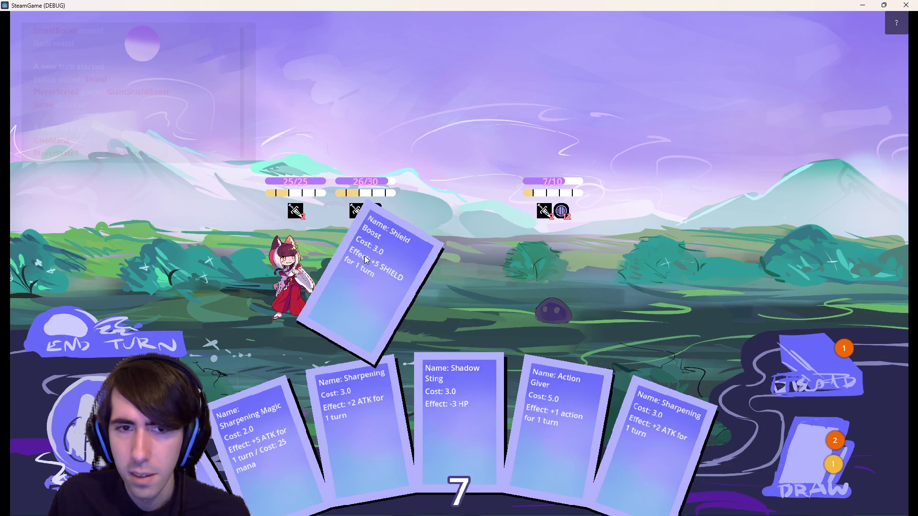
pyautogui.click(804, 467)
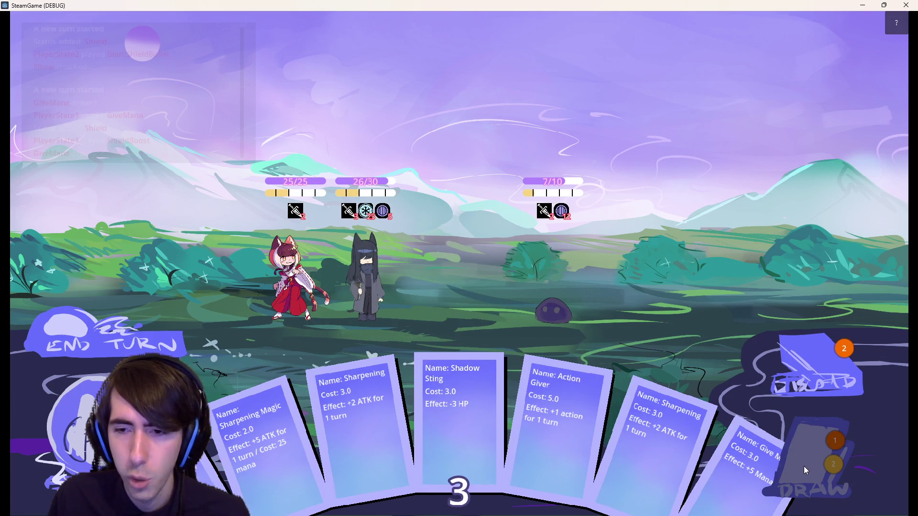
pyautogui.click(116, 340)
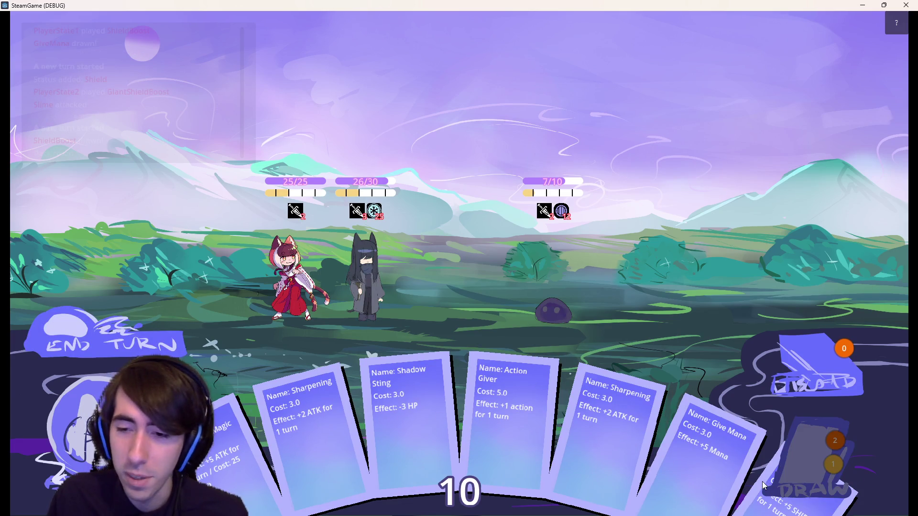
# Play Sharpening Magic and Action Giver, attack the slime down to 1/10, then stop the debug run
pyautogui.moveTo(238, 458)
pyautogui.mouseDown()
pyautogui.moveTo(274, 400)
pyautogui.moveTo(423, 238)
pyautogui.moveTo(378, 271)
pyautogui.moveTo(379, 299)
pyautogui.moveTo(376, 290)
pyautogui.mouseUp()
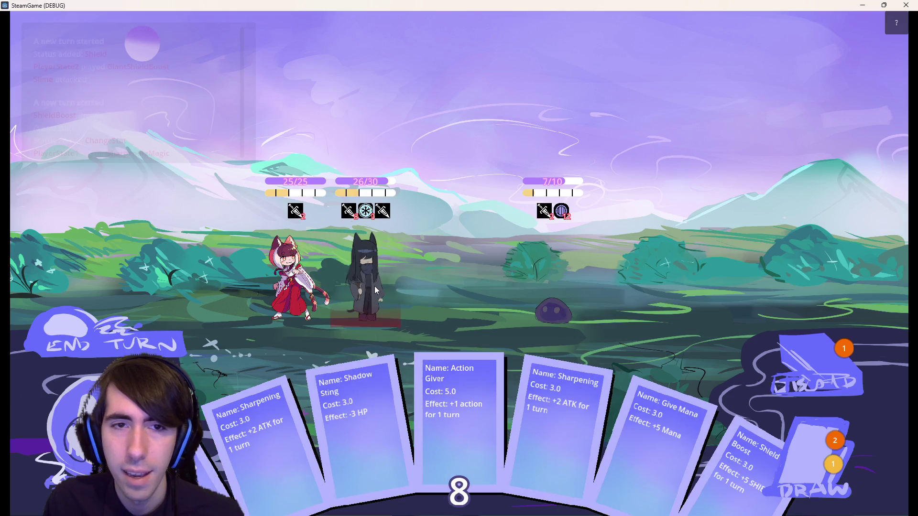
pyautogui.moveTo(351, 215)
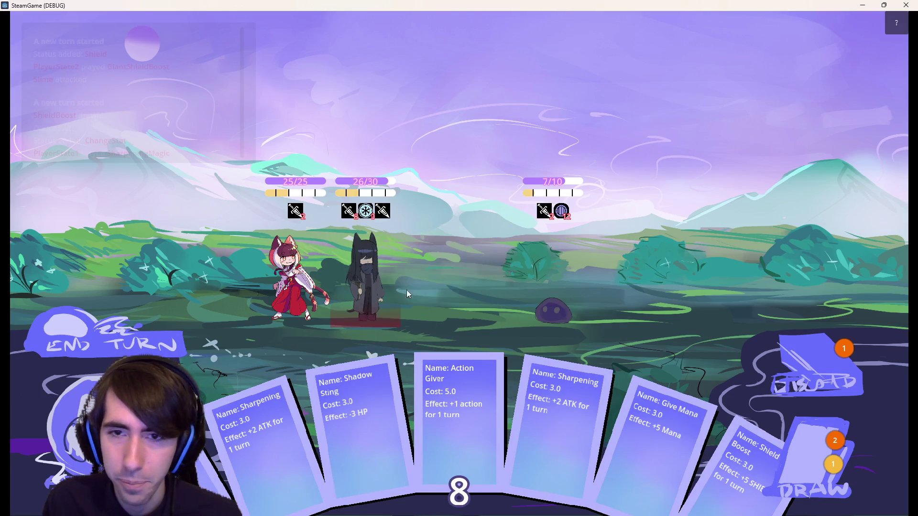
pyautogui.moveTo(457, 422); pyautogui.dragTo(363, 264)
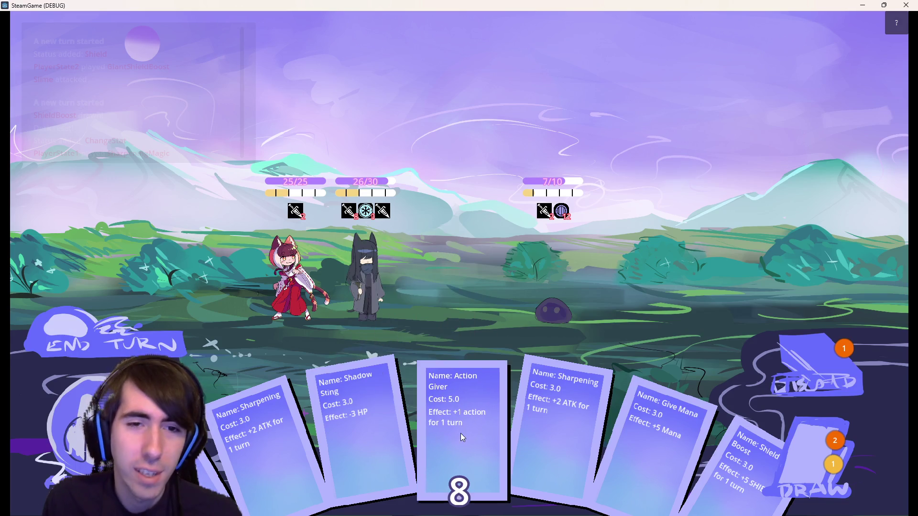
pyautogui.moveTo(350, 221)
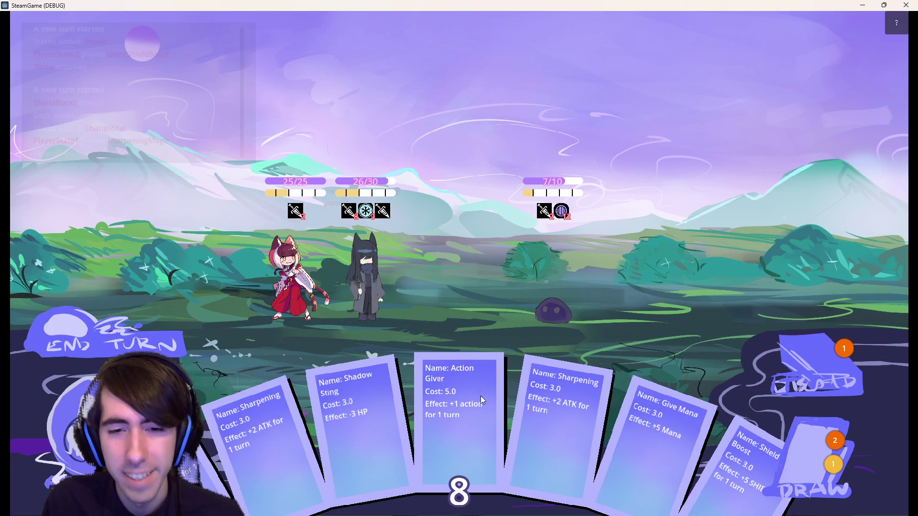
pyautogui.moveTo(484, 409); pyautogui.dragTo(383, 268)
pyautogui.moveTo(299, 216)
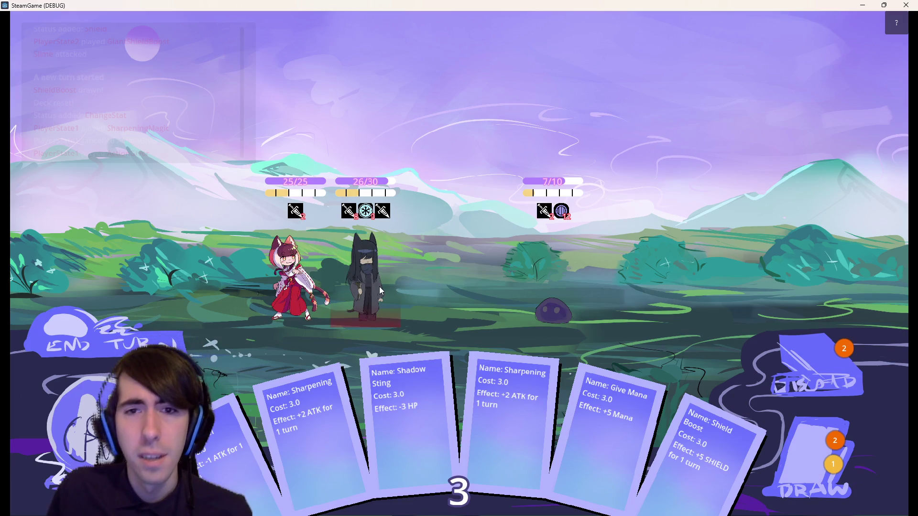
pyautogui.moveTo(364, 265); pyautogui.dragTo(541, 271)
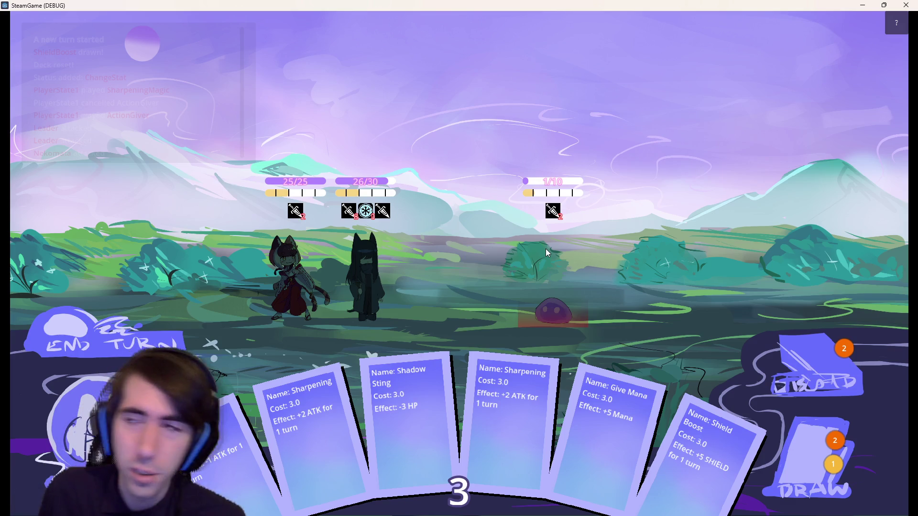
pyautogui.click(902, 5)
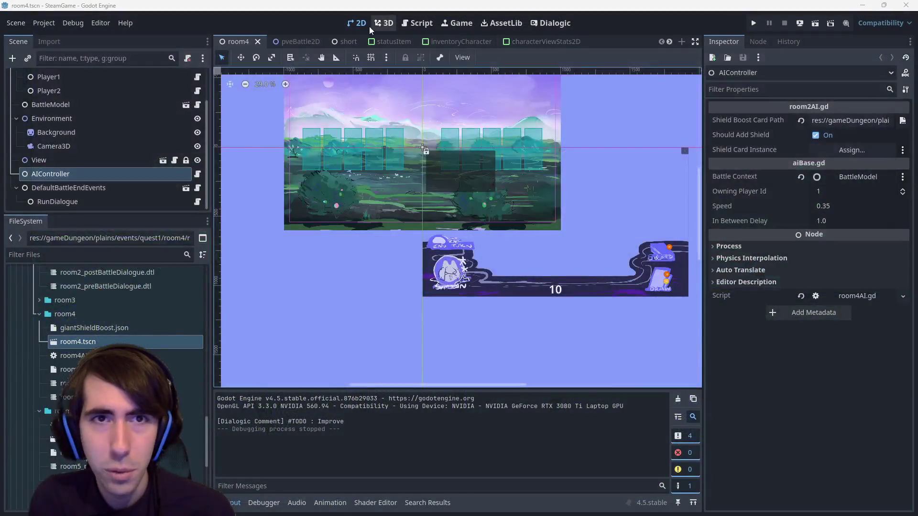
# Look over the giantShieldBoost.json card data, then open room4Battle.json with its 10-hp Slime
pyautogui.scroll(4, 583, 245)
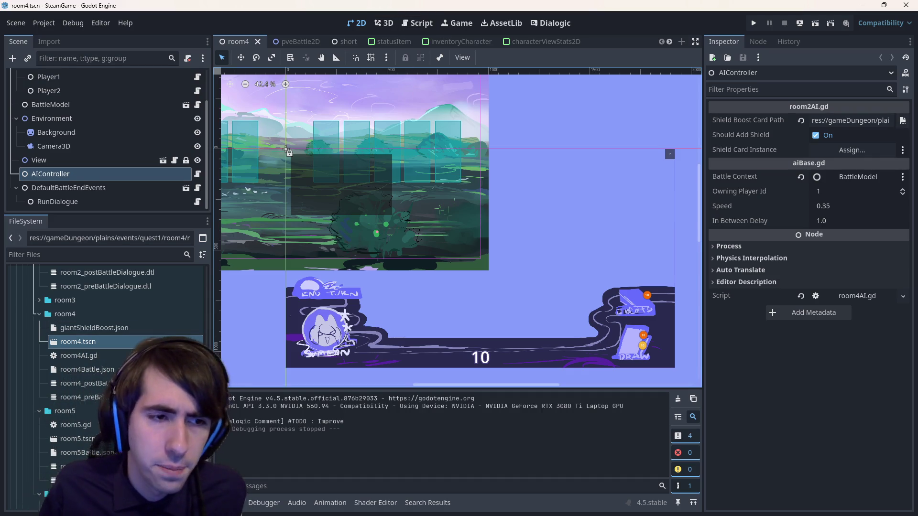
pyautogui.doubleClick(122, 329)
pyautogui.scroll(-2, 439, 269)
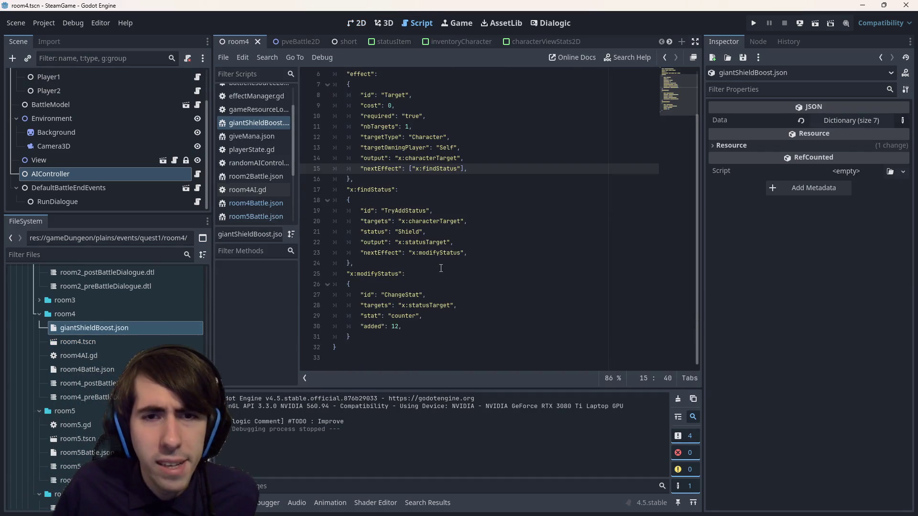
pyautogui.scroll(2, 439, 268)
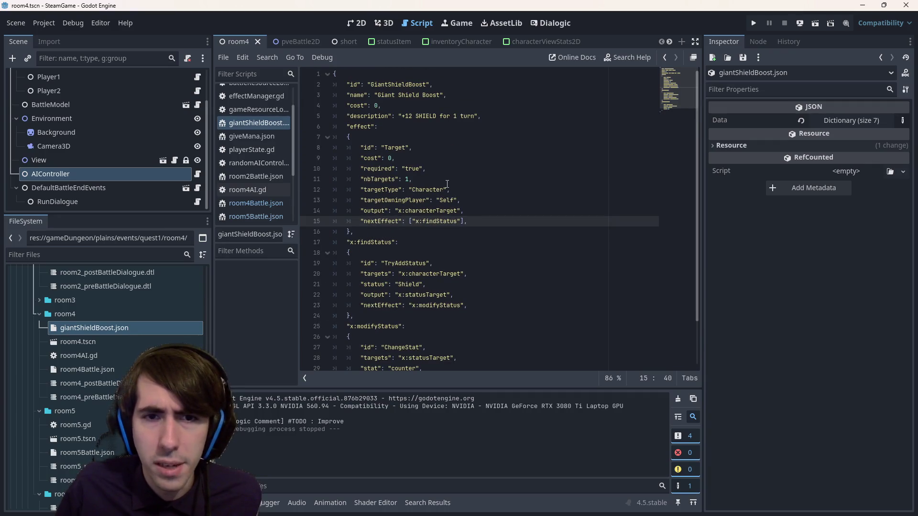
pyautogui.doubleClick(86, 370)
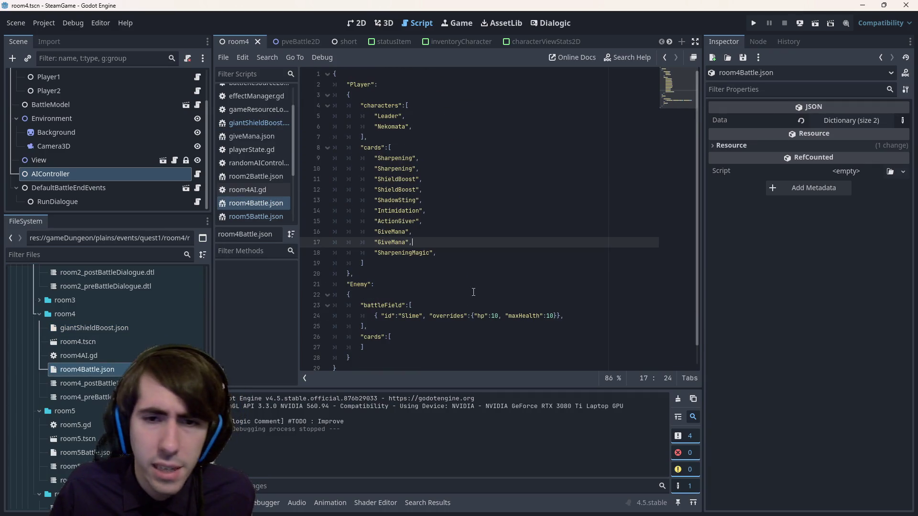
# Set the Slime's hp and maxHealth to 5 on line 24 and save
pyautogui.doubleClick(494, 315)
pyautogui.write('5')
pyautogui.doubleClick(547, 316)
pyautogui.write('5')
pyautogui.hotkey('ctrl', 's')
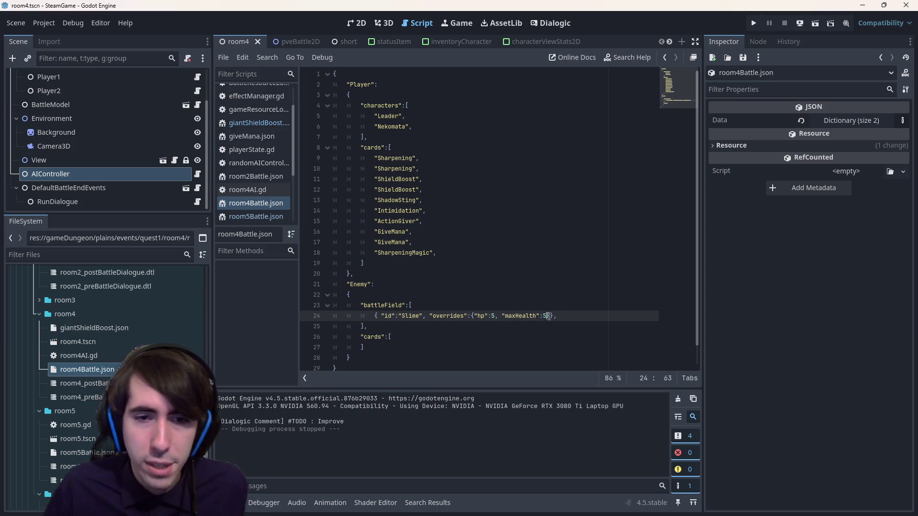
# Duplicate the Slime line into three 5-hp Slimes, save, and run the current scene
pyautogui.moveTo(556, 316); pyautogui.dragTo(252, 321)
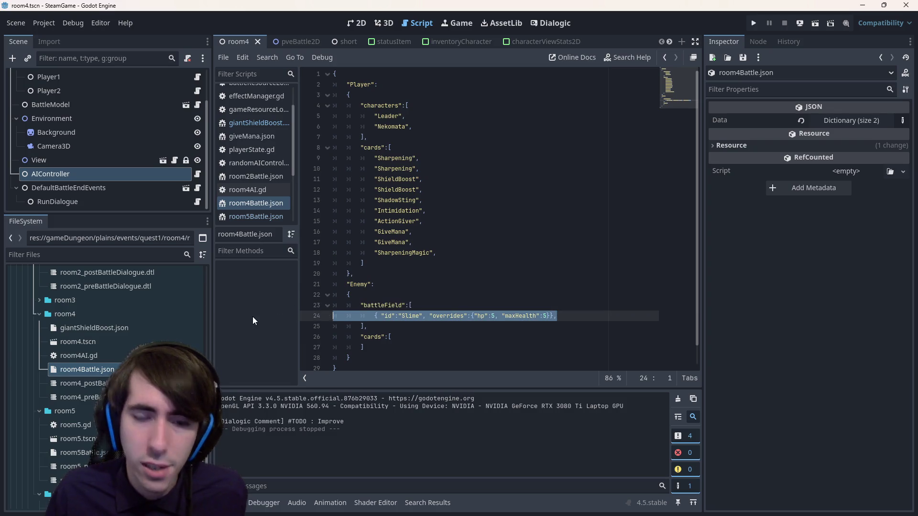
pyautogui.press('End')
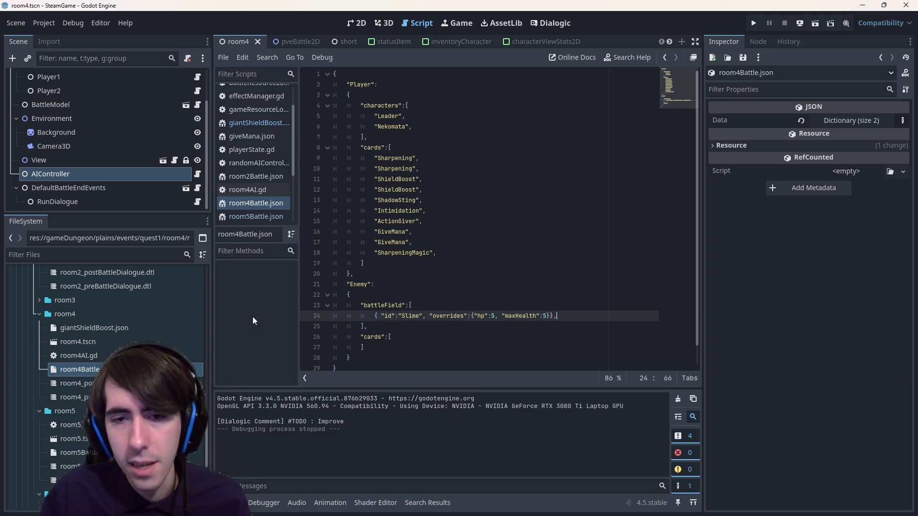
pyautogui.hotkey('ctrl', 'shift', 'd')
pyautogui.hotkey('ctrl', 'shift', 'd')
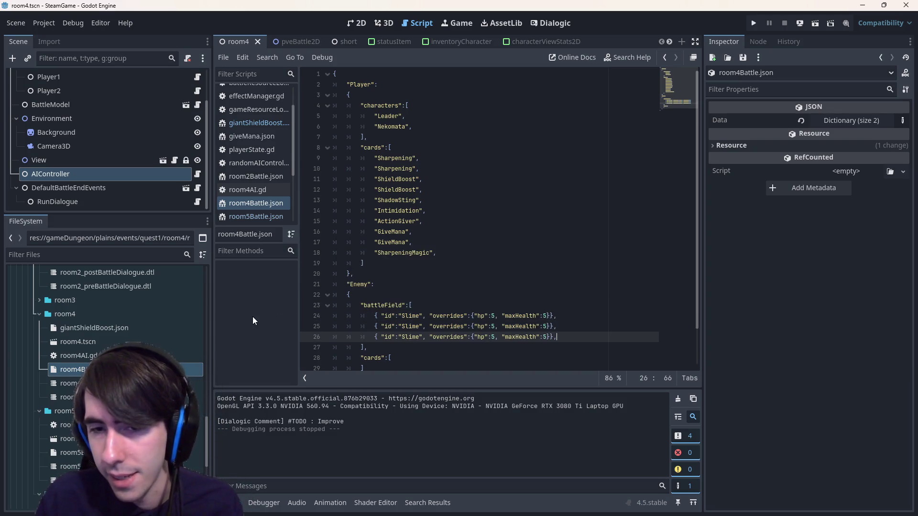
pyautogui.hotkey('shift', 'Home')
pyautogui.hotkey('shift', 'Home')
pyautogui.press('BackSpace')
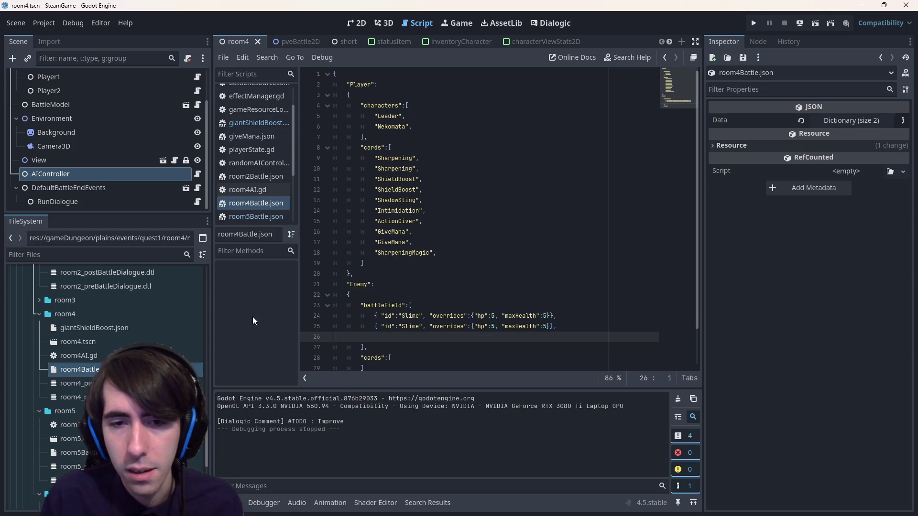
pyautogui.hotkey('ctrl', 'z')
pyautogui.hotkey('ctrl', 's')
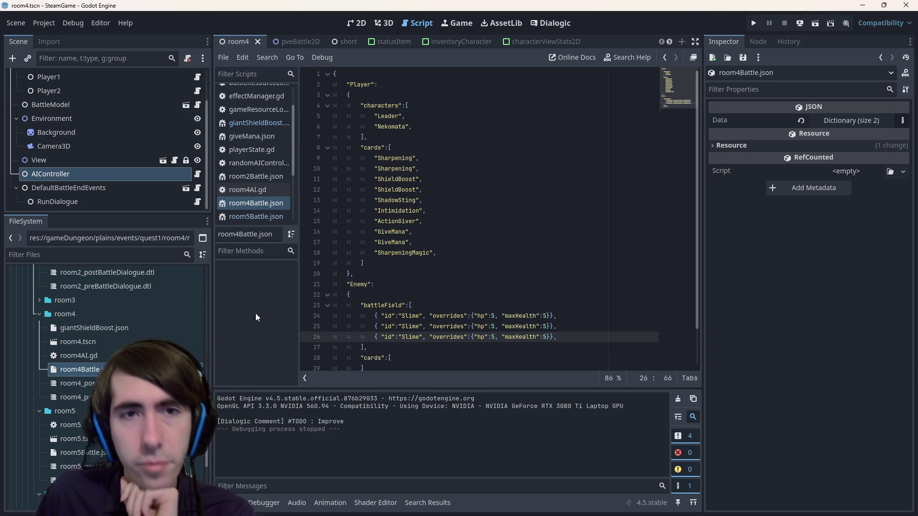
pyautogui.click(814, 25)
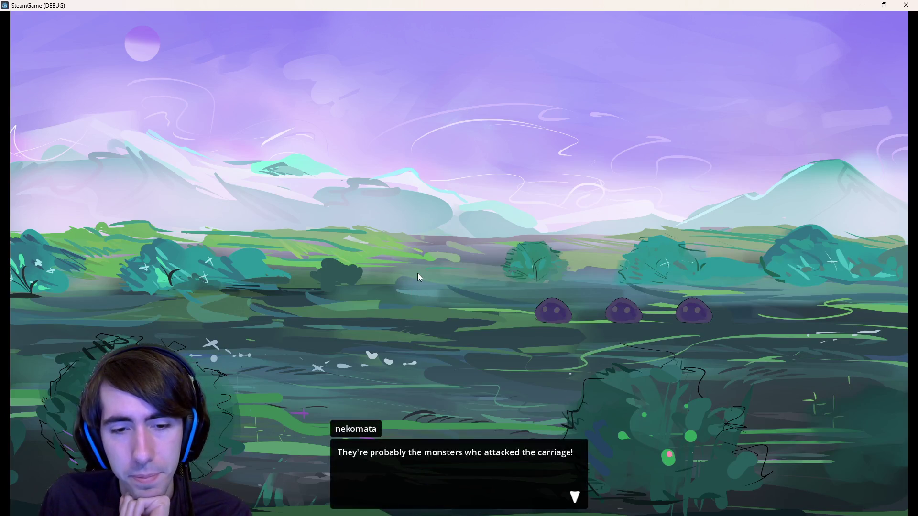
# Clear the dialogue, place both characters, and play Give Mana on the dark-haired character
pyautogui.click(417, 272)
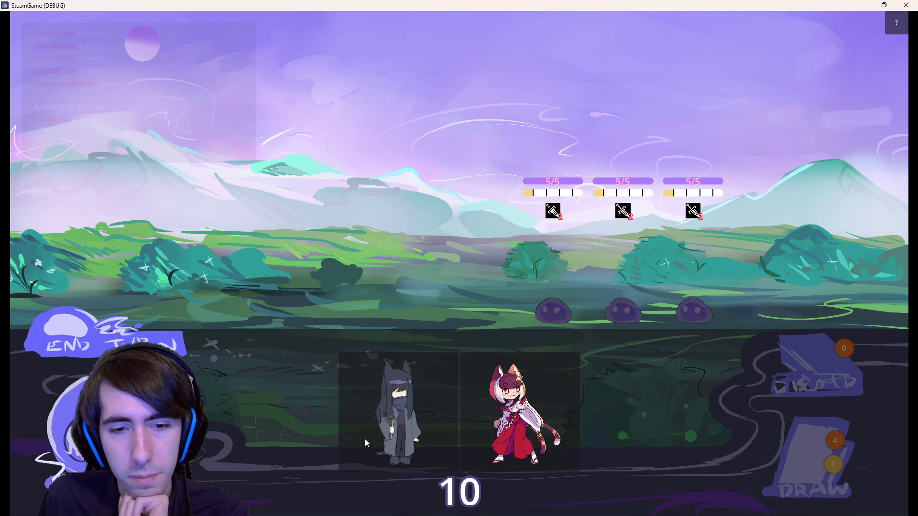
pyautogui.moveTo(365, 439); pyautogui.dragTo(341, 283)
pyautogui.moveTo(455, 402)
pyautogui.mouseDown()
pyautogui.moveTo(368, 368)
pyautogui.moveTo(275, 298)
pyautogui.mouseUp()
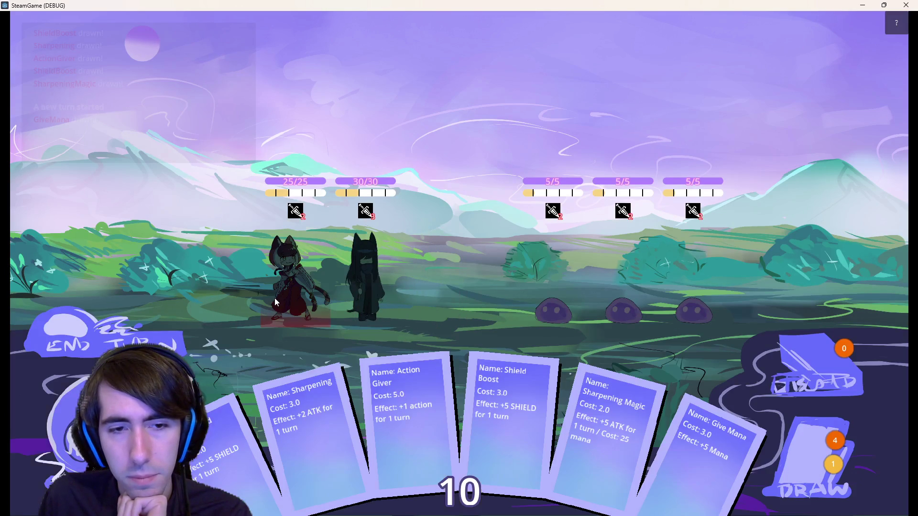
pyautogui.moveTo(654, 498); pyautogui.dragTo(369, 293)
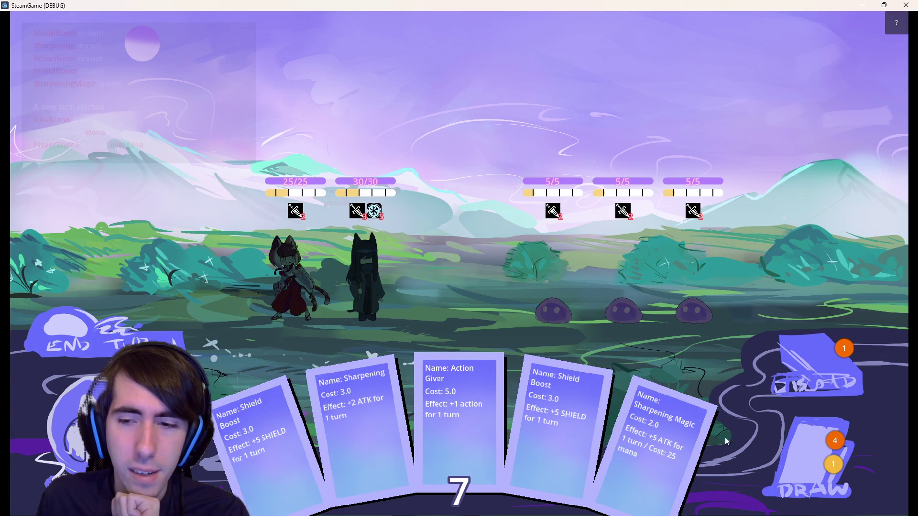
pyautogui.click(779, 441)
pyautogui.moveTo(253, 430)
pyautogui.mouseDown()
pyautogui.moveTo(411, 279)
pyautogui.moveTo(351, 277)
pyautogui.mouseUp()
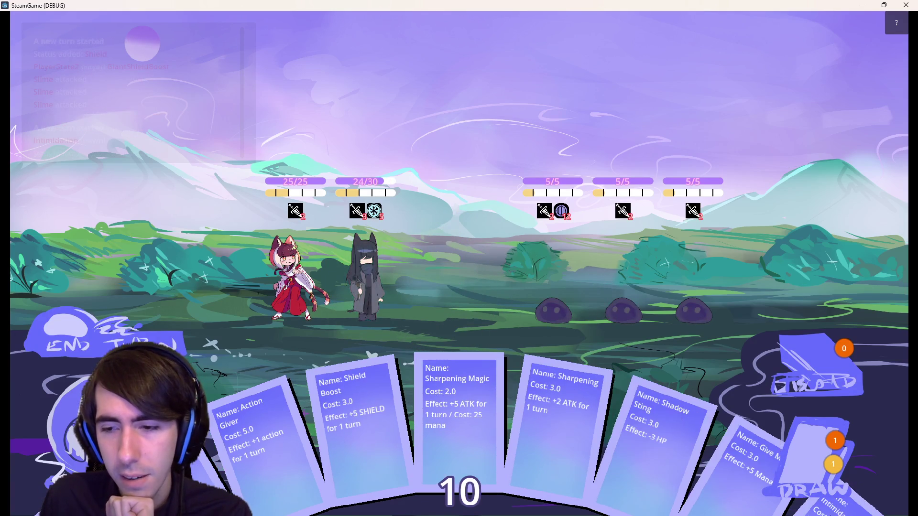
pyautogui.moveTo(709, 503)
pyautogui.mouseDown()
pyautogui.moveTo(398, 273)
pyautogui.moveTo(351, 288)
pyautogui.moveTo(372, 294)
pyautogui.mouseUp()
# Keep drawing cards, giving the dark-haired character Give Mana, two shields, Sharpening Magic and Action Giver
pyautogui.click(811, 373)
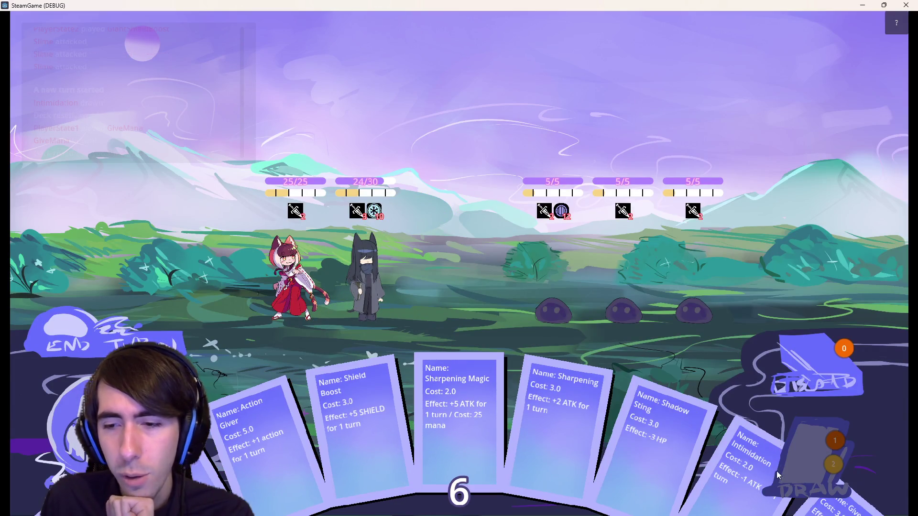
pyautogui.moveTo(842, 509)
pyautogui.mouseDown()
pyautogui.moveTo(775, 469)
pyautogui.moveTo(378, 296)
pyautogui.moveTo(395, 286)
pyautogui.mouseUp()
pyautogui.click(810, 441)
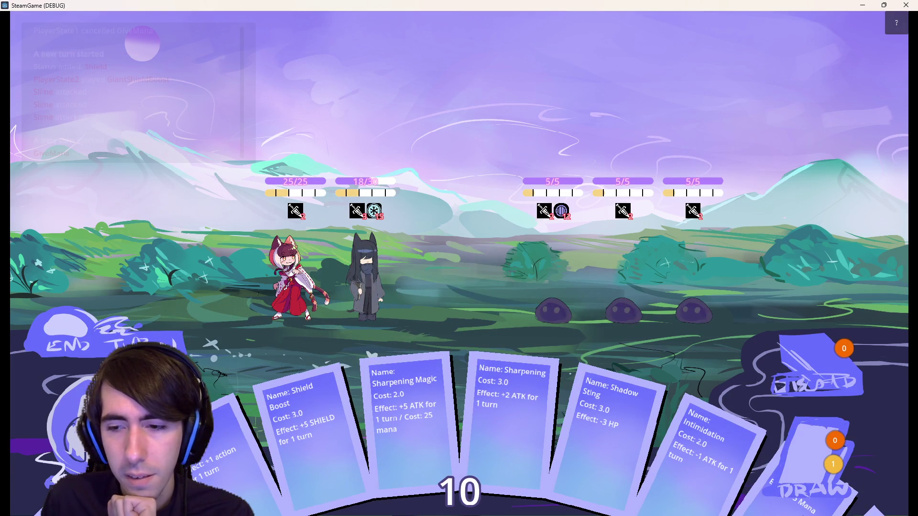
pyautogui.moveTo(726, 445); pyautogui.dragTo(376, 270)
pyautogui.click(807, 415)
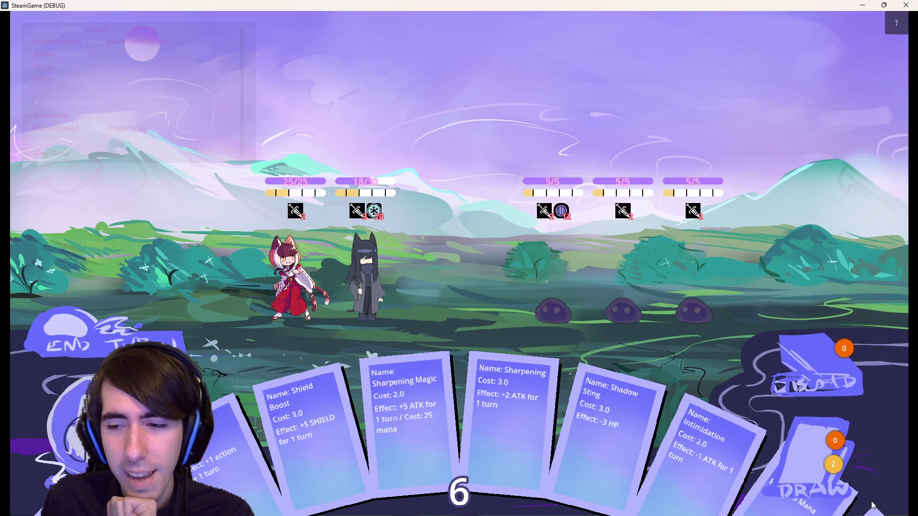
pyautogui.moveTo(832, 473)
pyautogui.mouseDown()
pyautogui.moveTo(476, 229)
pyautogui.moveTo(383, 259)
pyautogui.mouseUp()
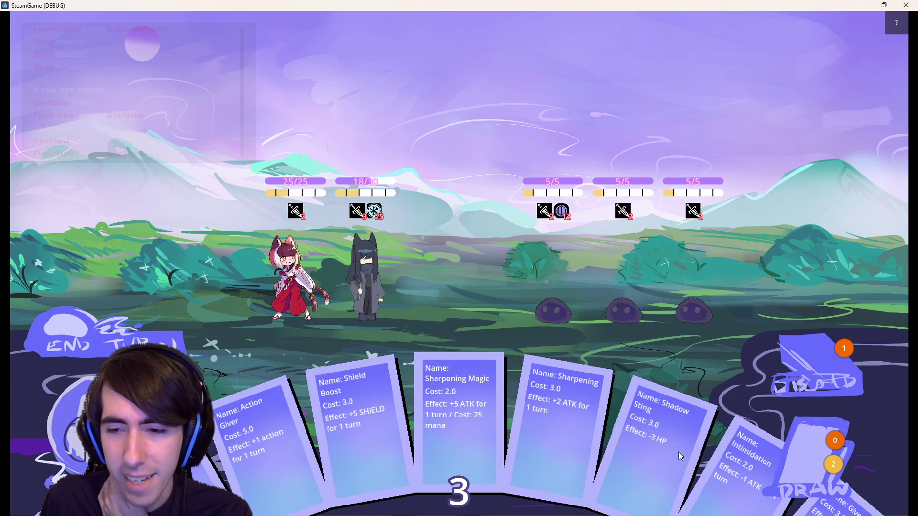
pyautogui.moveTo(362, 441); pyautogui.dragTo(375, 298)
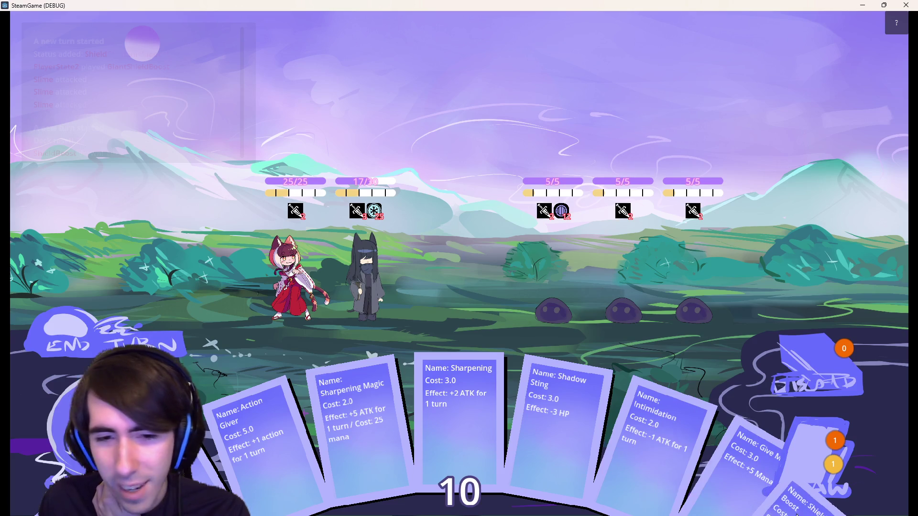
pyautogui.moveTo(363, 425); pyautogui.dragTo(381, 303)
pyautogui.moveTo(294, 390); pyautogui.dragTo(375, 285)
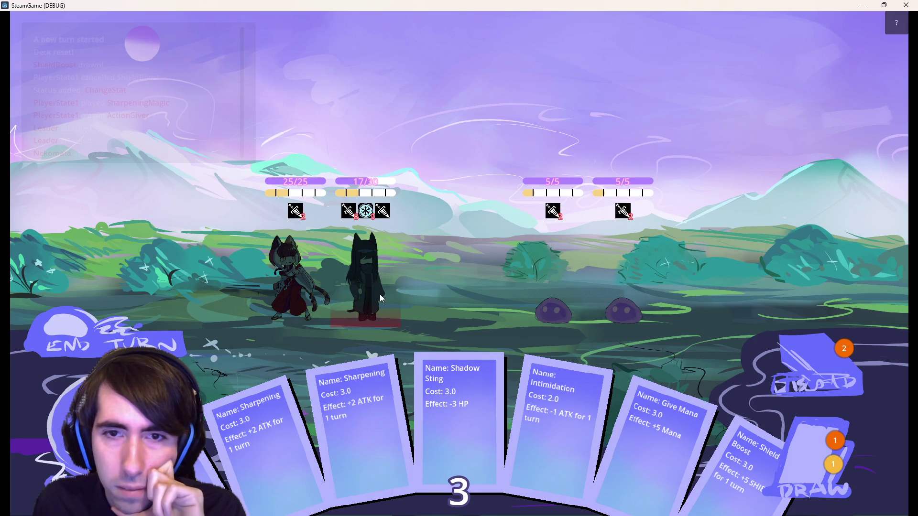
# Hit the left slime with Shadow Sting, then close the SteamGame debug window
pyautogui.click(526, 293)
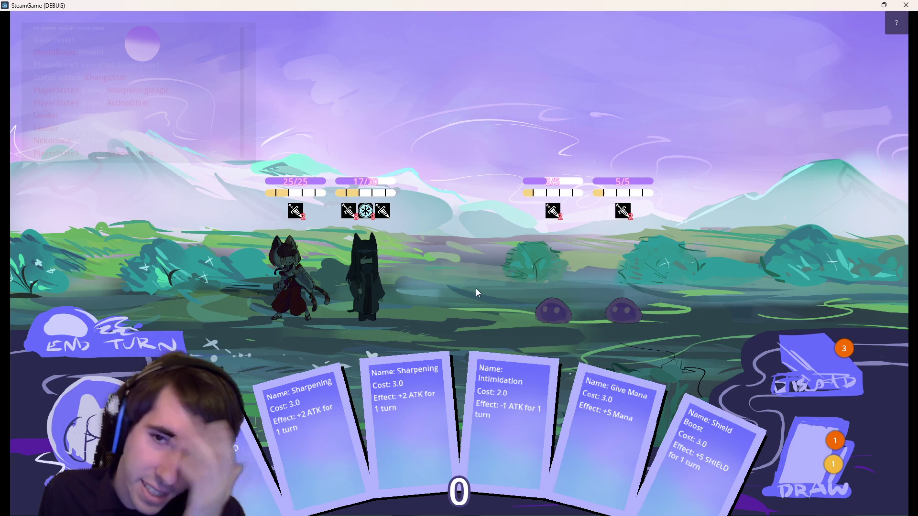
pyautogui.click(906, 5)
pyautogui.scroll(-1, 469, 297)
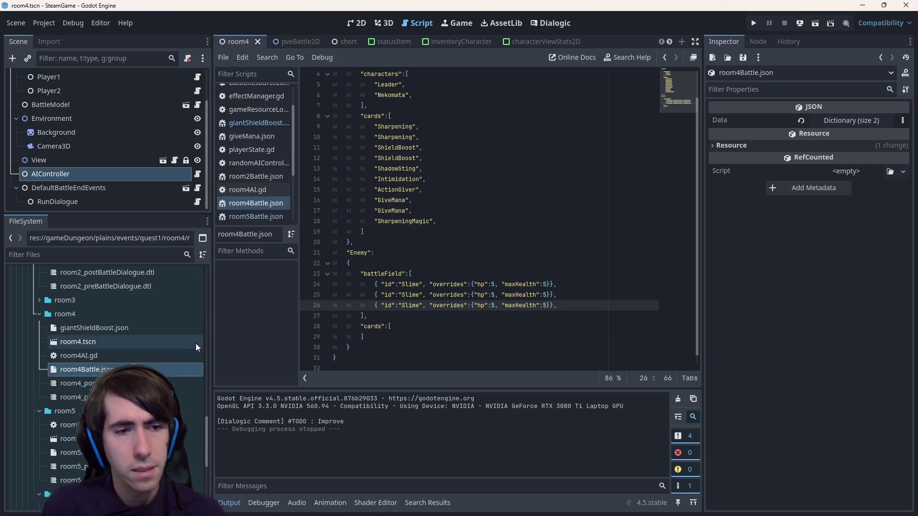
# Open room4AI.gd from the AIController node and look over the timer call on line 39
pyautogui.scroll(1, 600, 325)
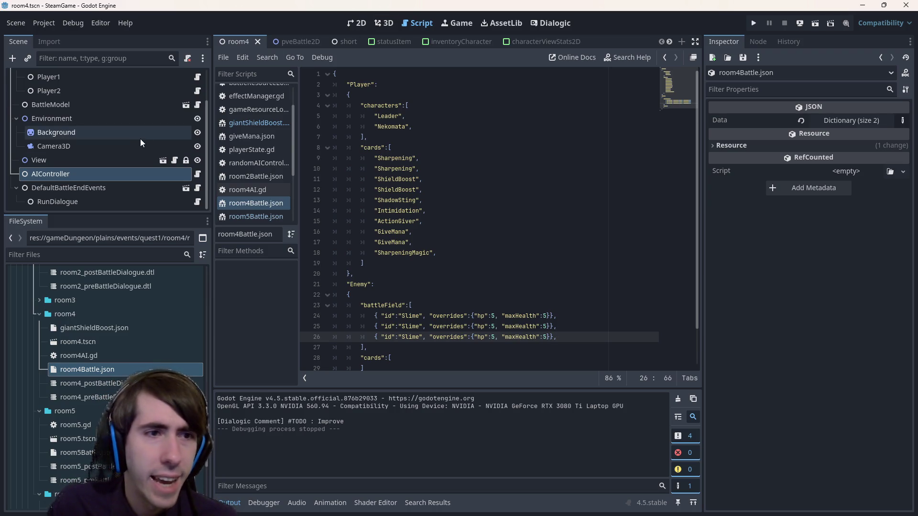
pyautogui.click(198, 175)
pyautogui.scroll(4, 455, 230)
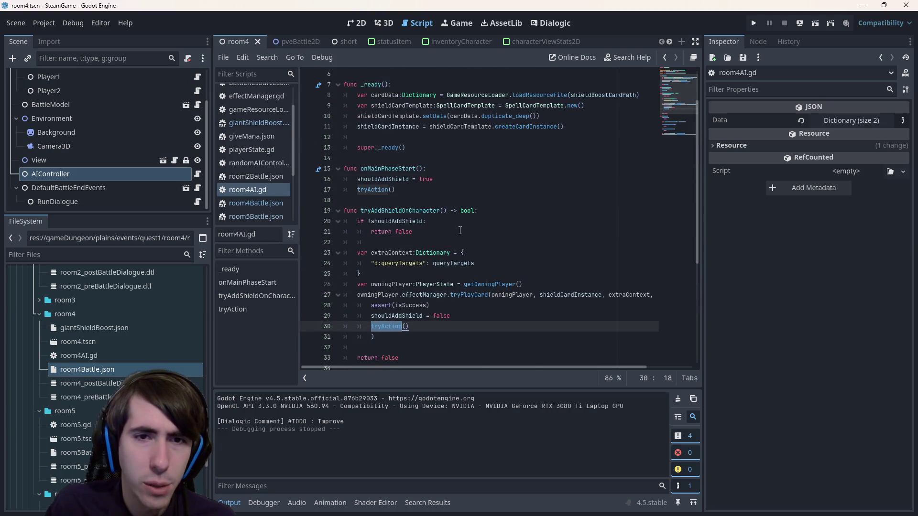
pyautogui.scroll(-2, 455, 230)
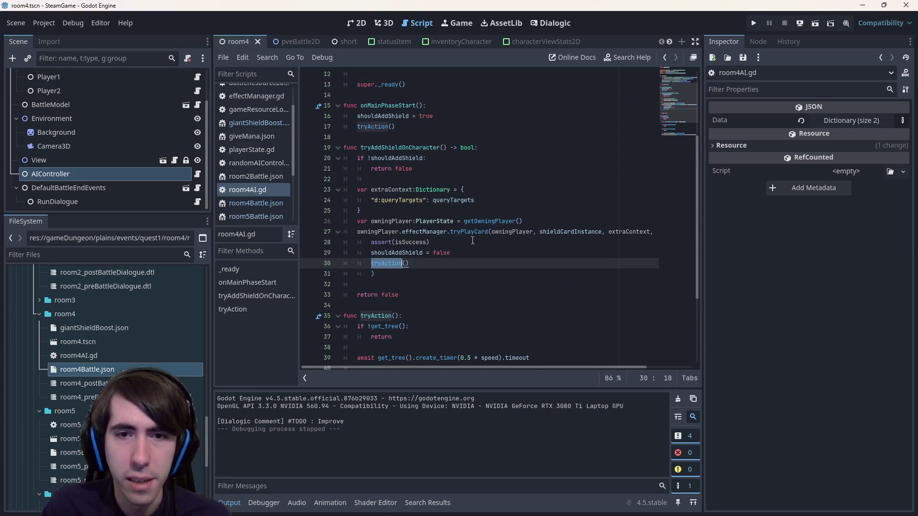
pyautogui.moveTo(433, 358)
pyautogui.mouseDown()
pyautogui.moveTo(382, 364)
pyautogui.moveTo(409, 369)
pyautogui.moveTo(338, 368)
pyautogui.mouseUp()
pyautogui.click(481, 264)
pyautogui.scroll(2, 482, 268)
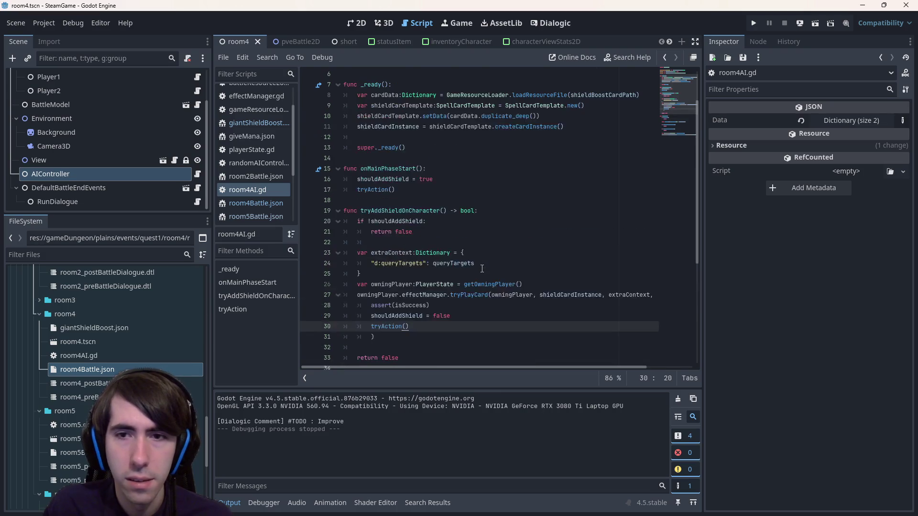
pyautogui.scroll(2, 481, 269)
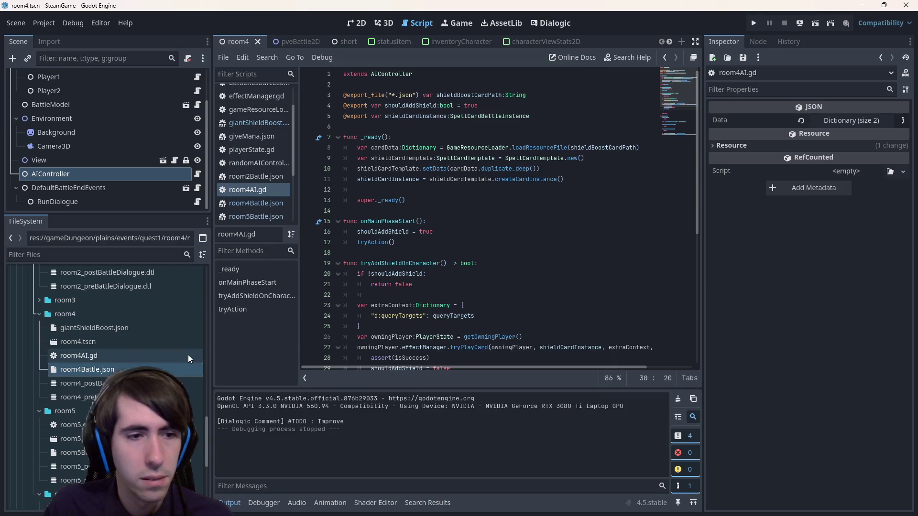
# Check giantShieldBoost.json, then return to room4AI.gd and select the tryPlayCard call on line 27
pyautogui.doubleClick(129, 331)
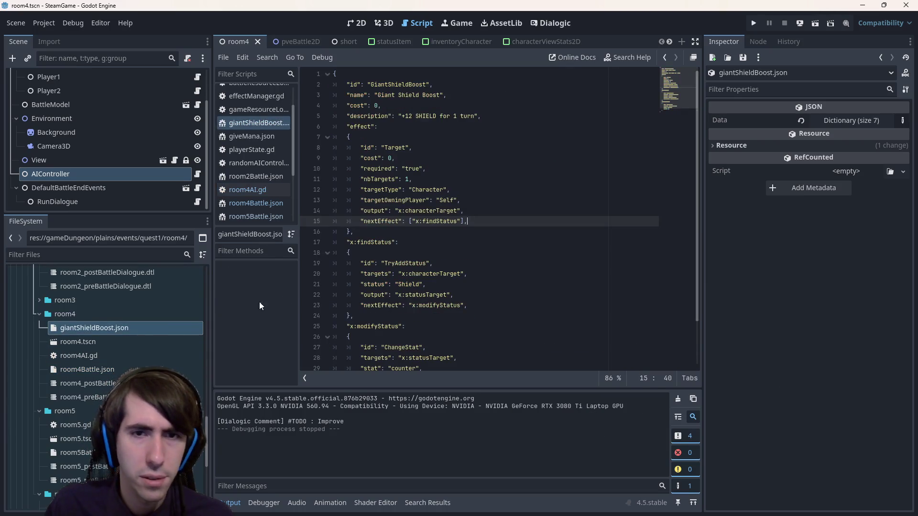
pyautogui.scroll(1, 414, 258)
pyautogui.click(143, 358)
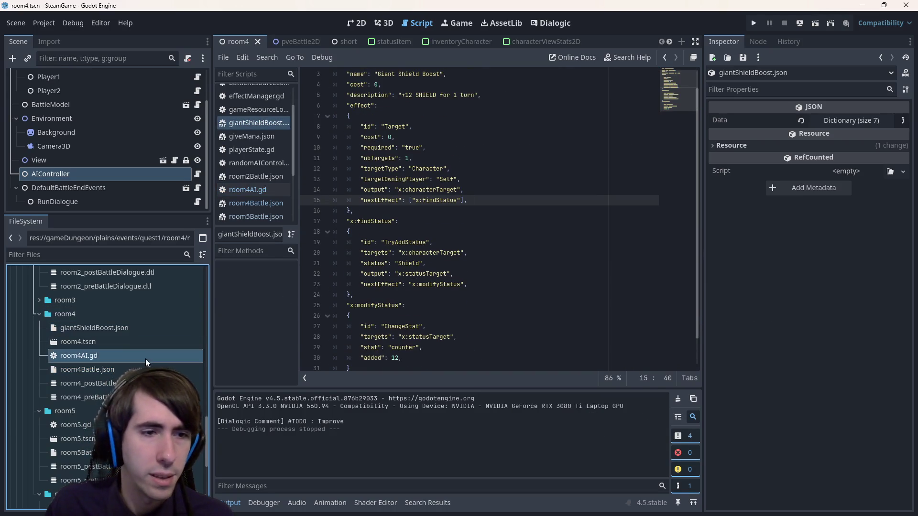
pyautogui.scroll(-5, 441, 249)
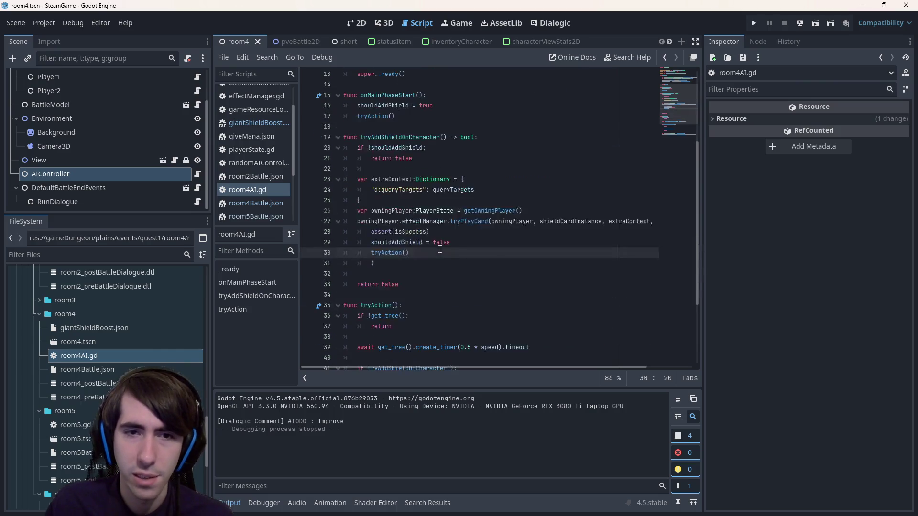
pyautogui.scroll(4, 441, 249)
pyautogui.click(496, 305)
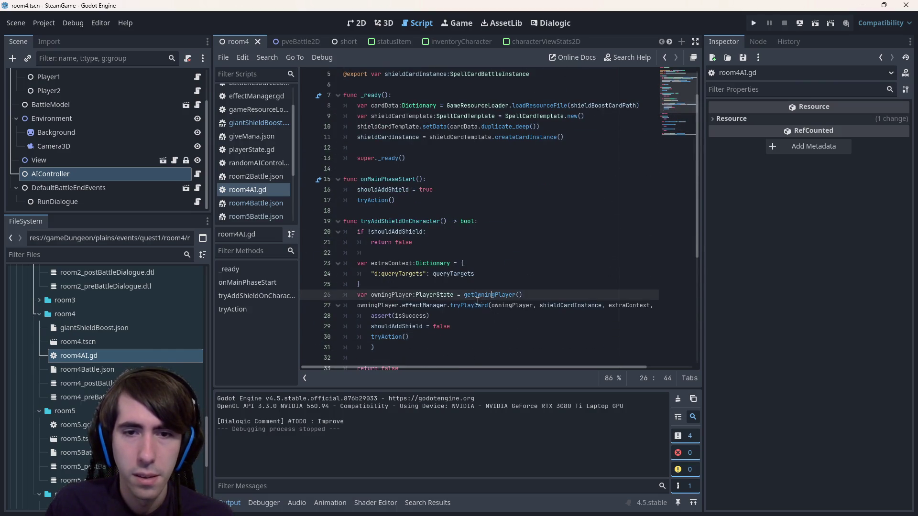
pyautogui.doubleClick(471, 305)
pyautogui.scroll(-1, 476, 334)
pyautogui.moveTo(458, 366)
pyautogui.mouseDown()
pyautogui.moveTo(529, 370)
pyautogui.moveTo(405, 361)
pyautogui.mouseUp()
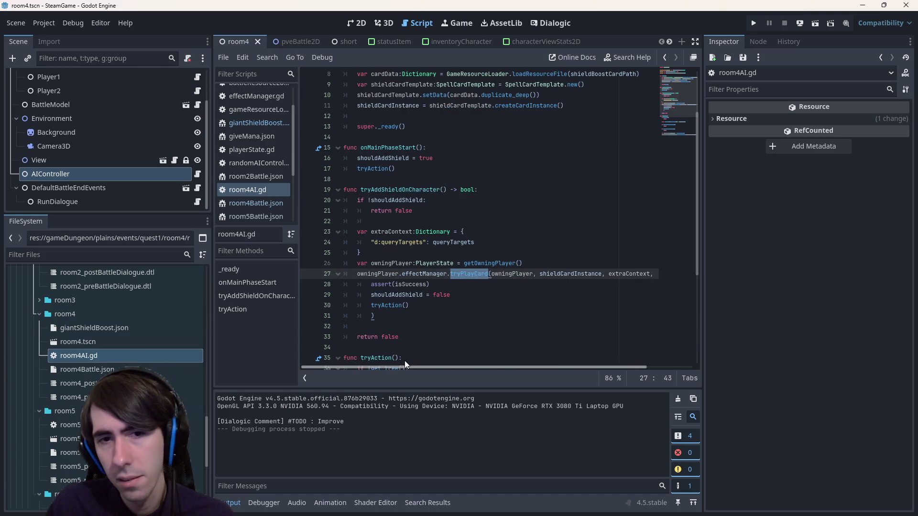
pyautogui.scroll(3, 372, 335)
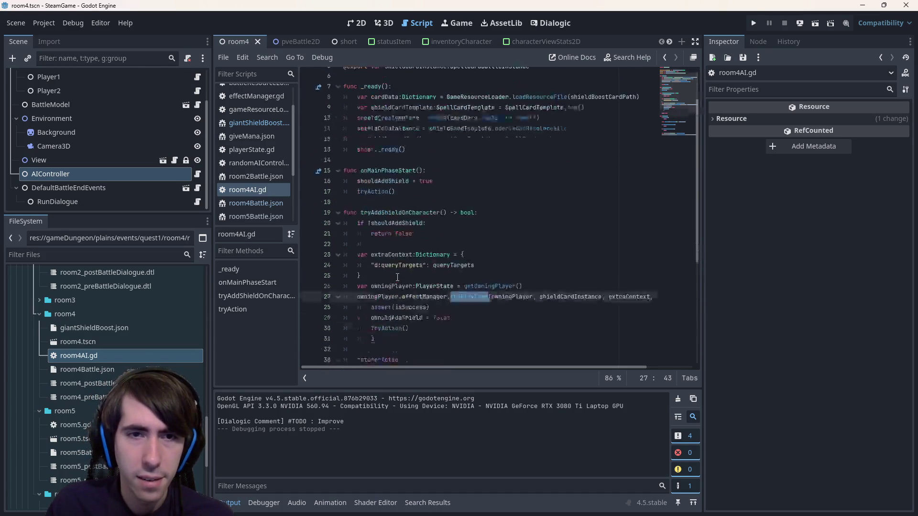
# Open the base aiController.gd script and search it for the queryTargets definition
pyautogui.click(398, 75)
pyautogui.keyDown('ctrl'); pyautogui.click(399, 78); pyautogui.keyUp('ctrl')
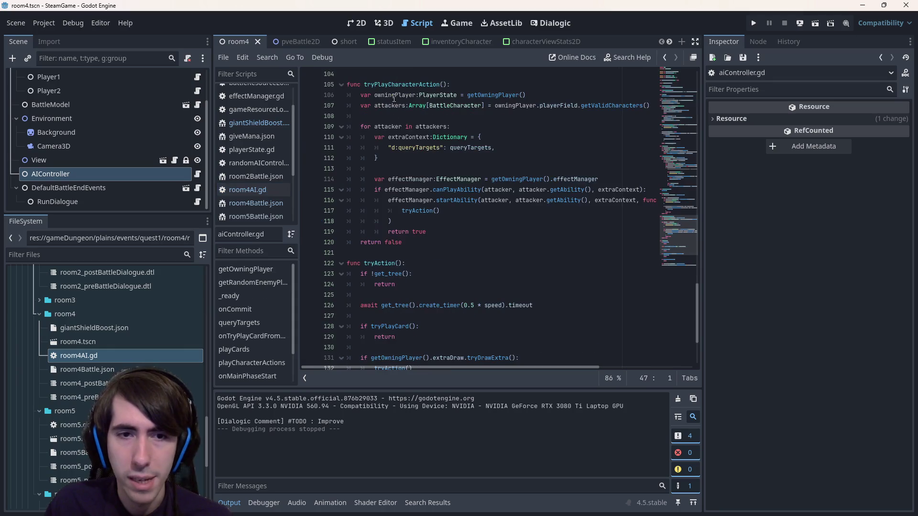
pyautogui.scroll(-3, 448, 191)
pyautogui.scroll(10, 454, 220)
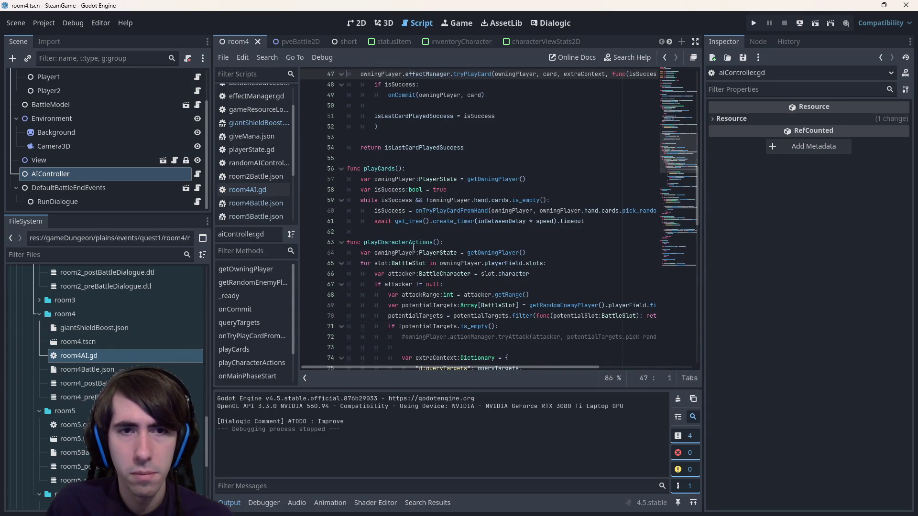
pyautogui.scroll(6, 414, 247)
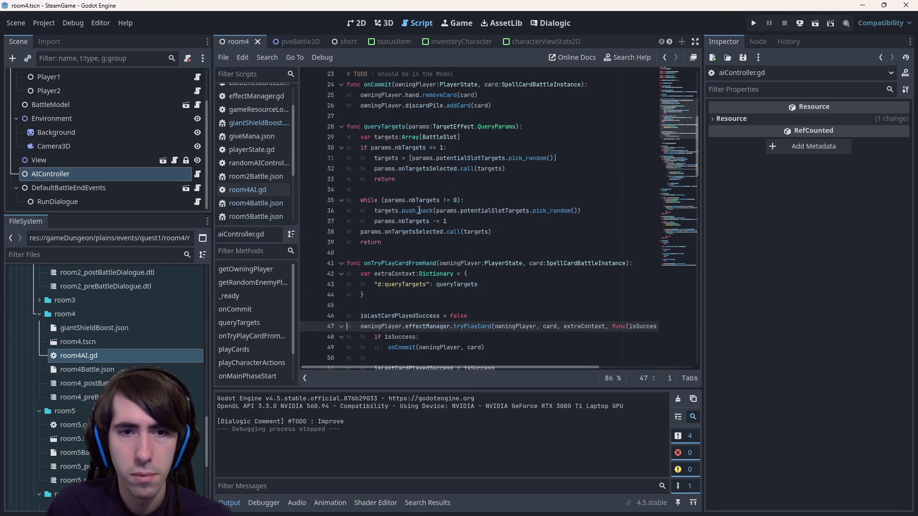
pyautogui.scroll(2, 418, 207)
pyautogui.doubleClick(395, 190)
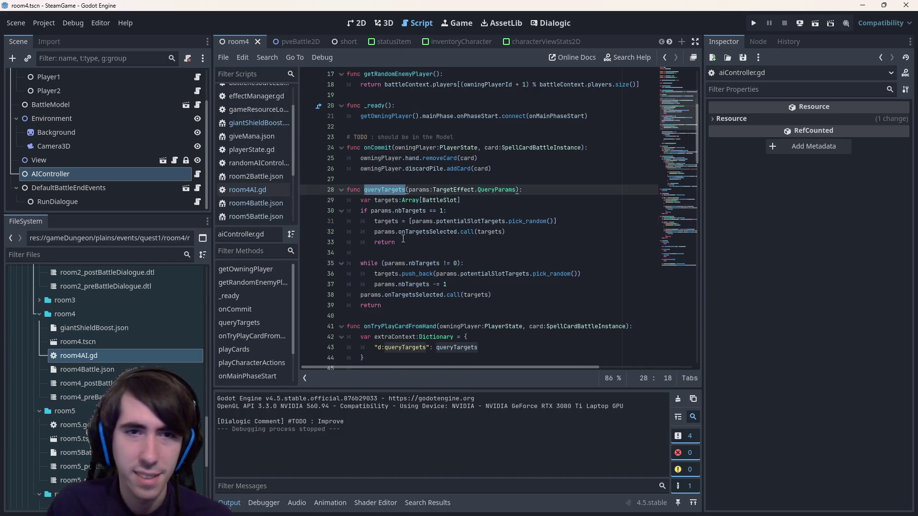
pyautogui.scroll(2, 403, 238)
pyautogui.hotkey('ctrl', 'f')
pyautogui.press('Return')
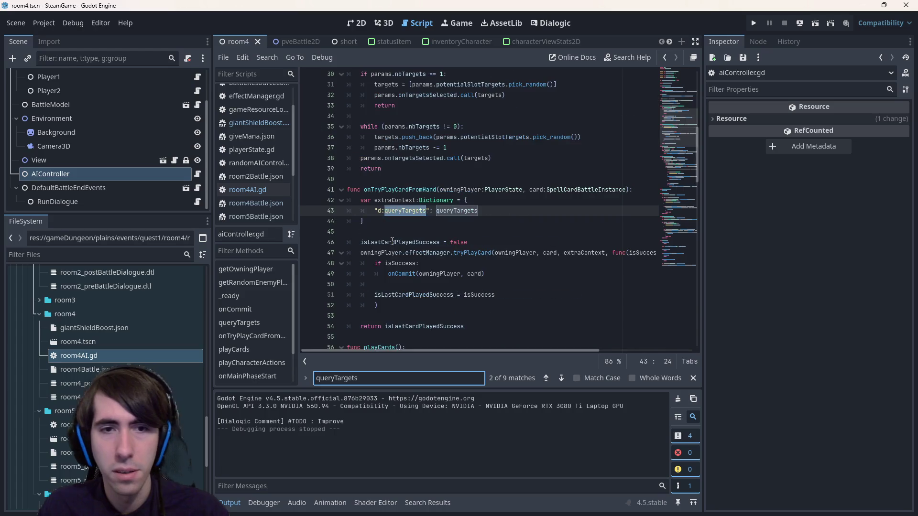
pyautogui.press('Return')
pyautogui.press('Return')
pyautogui.press('Return')
pyautogui.press('Return')
pyautogui.press('Return')
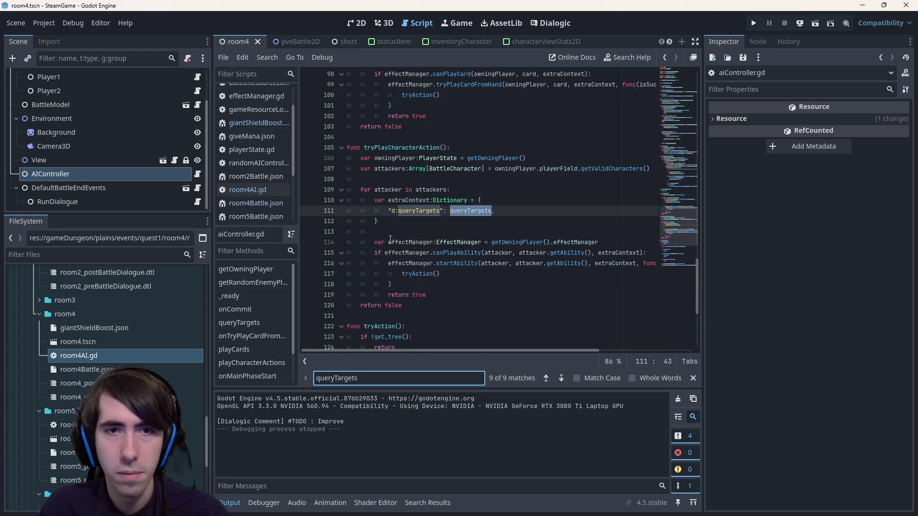
pyautogui.press('Return')
pyautogui.press('Return')
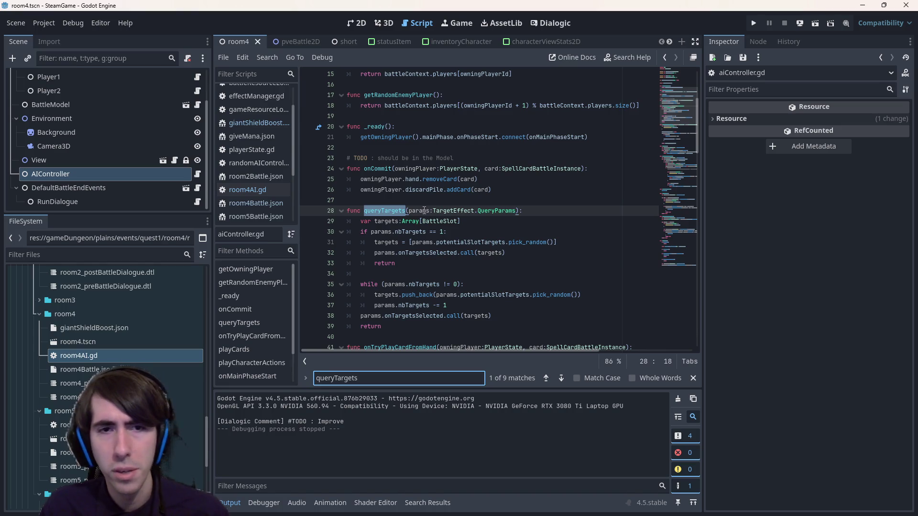
# Select the whole queryTargets function, lines 28–39, and switch back to room4AI.gd
pyautogui.doubleClick(420, 211)
pyautogui.click(412, 327)
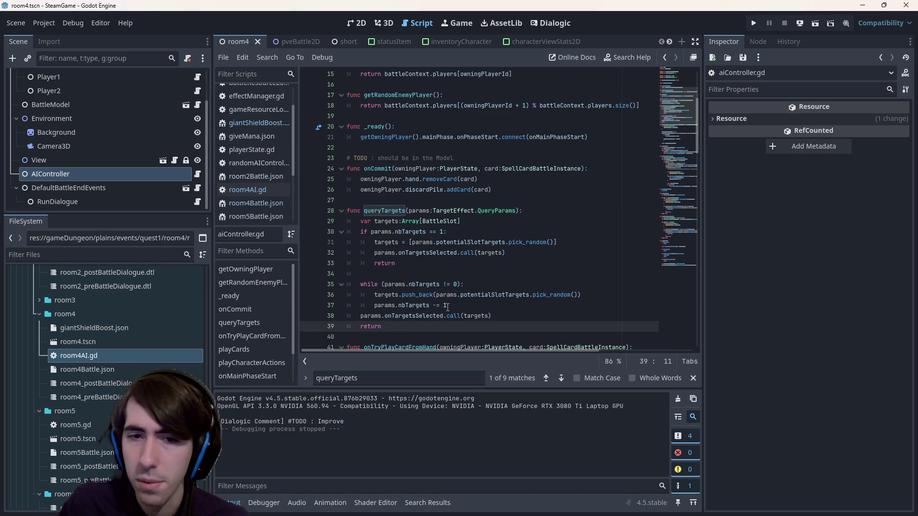
pyautogui.moveTo(459, 295); pyautogui.dragTo(575, 295)
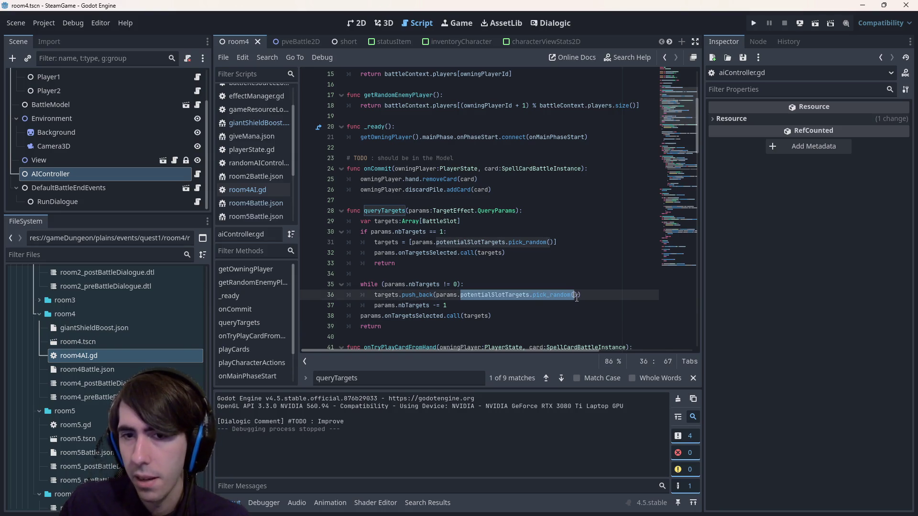
pyautogui.moveTo(432, 329); pyautogui.dragTo(301, 212)
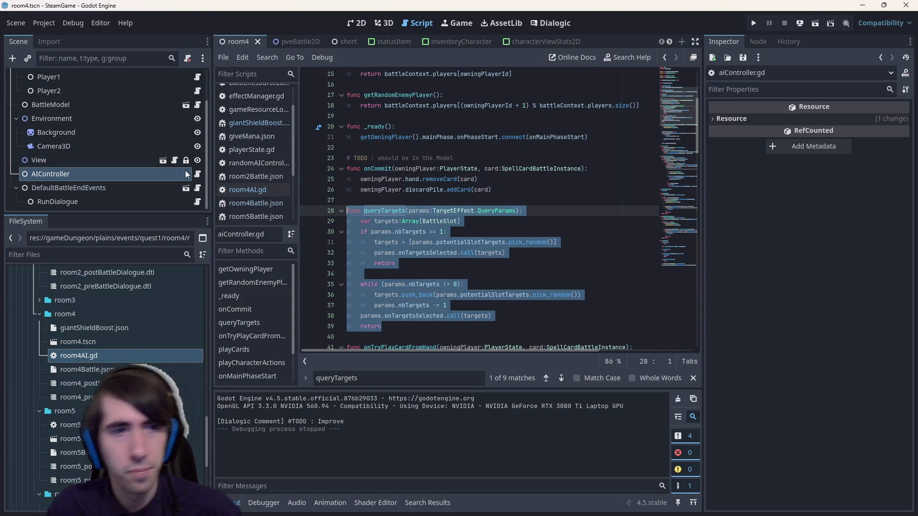
pyautogui.click(197, 174)
pyautogui.click(427, 247)
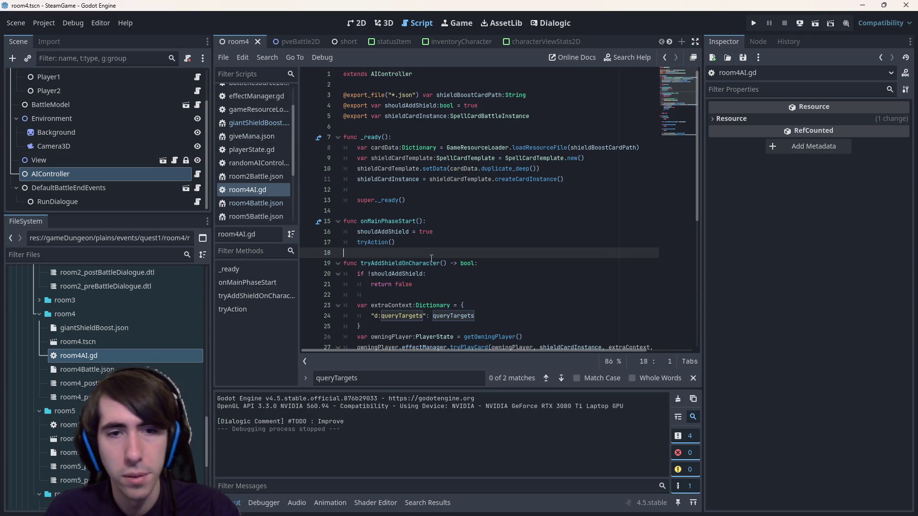
pyautogui.press('Return')
pyautogui.press('Return')
pyautogui.hotkey('ctrl', 'v')
pyautogui.hotkey('ctrl', 's')
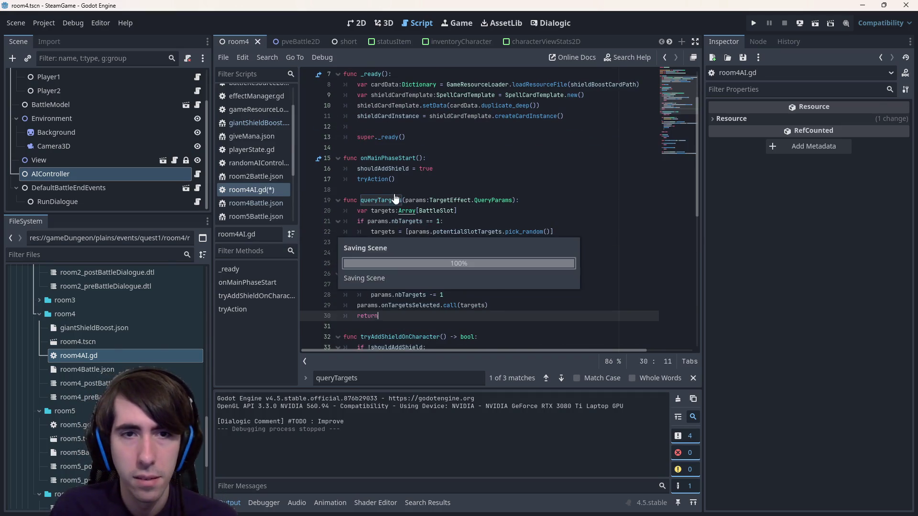
pyautogui.hotkey('shift', 'F3')
pyautogui.scroll(-5, 422, 239)
pyautogui.scroll(3, 424, 233)
pyautogui.moveTo(414, 202)
pyautogui.mouseDown()
pyautogui.moveTo(345, 159)
pyautogui.moveTo(291, 162)
pyautogui.mouseUp()
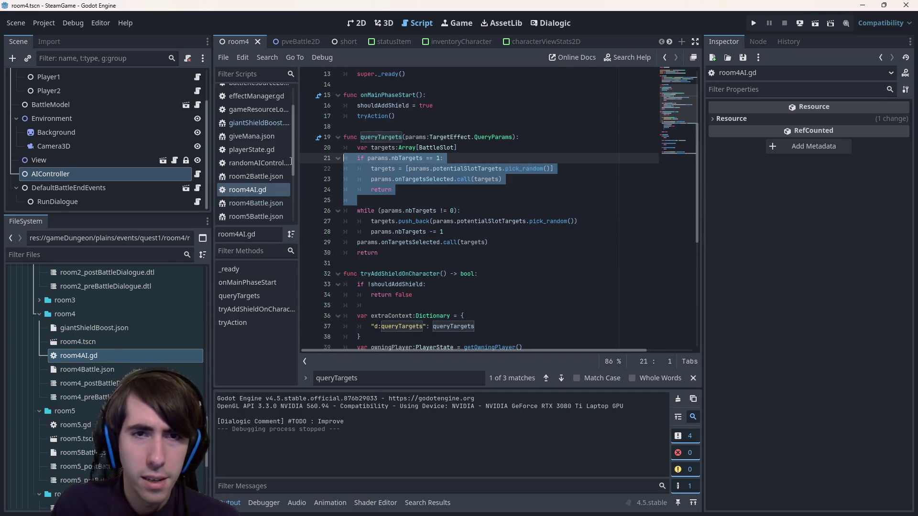
pyautogui.doubleClick(402, 158)
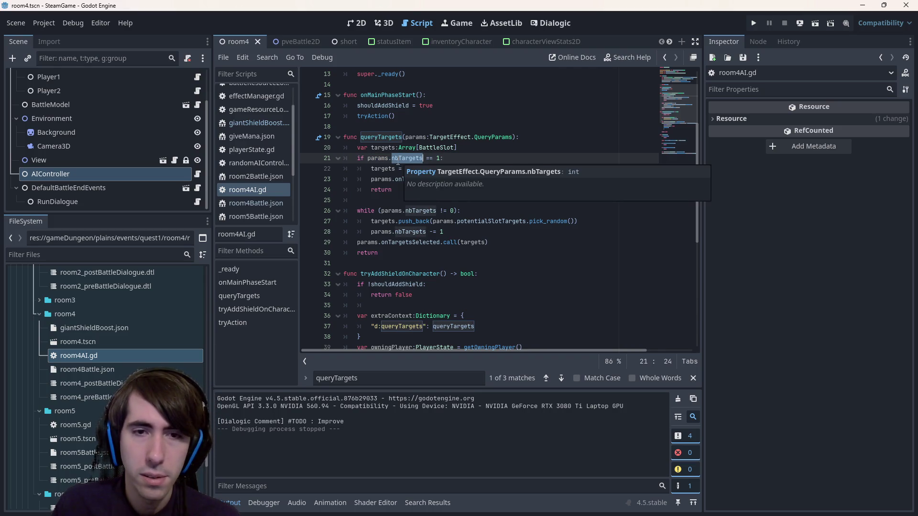
pyautogui.moveTo(447, 233)
pyautogui.mouseDown()
pyautogui.moveTo(334, 204)
pyautogui.moveTo(285, 207)
pyautogui.mouseUp()
pyautogui.press('BackSpace')
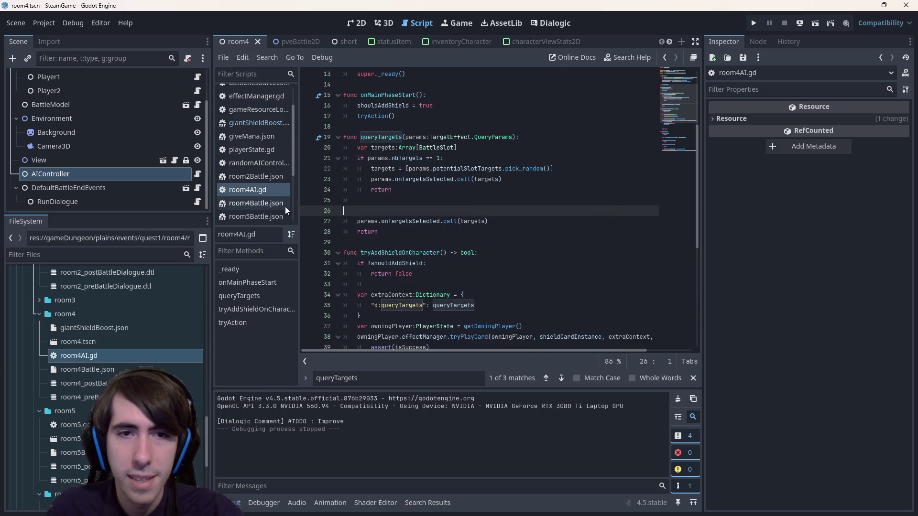
pyautogui.click(519, 169)
pyautogui.scroll(4, 447, 160)
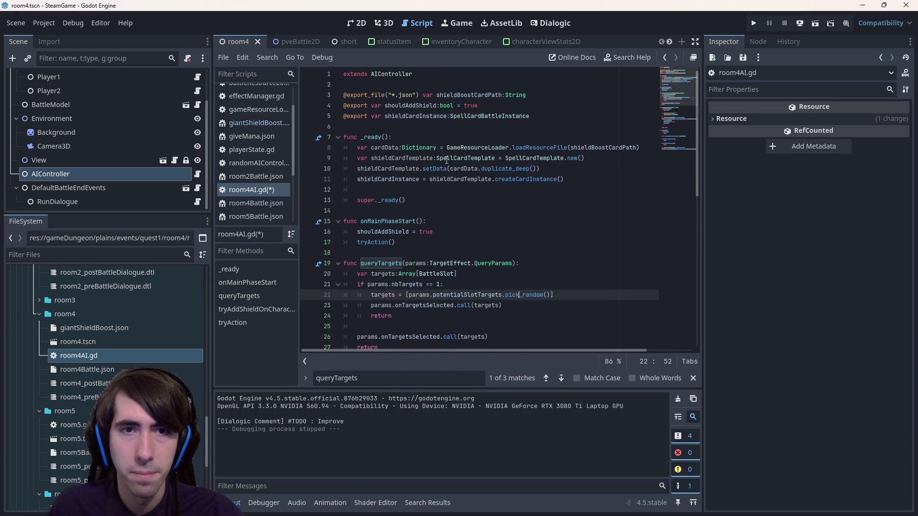
pyautogui.doubleClick(403, 106)
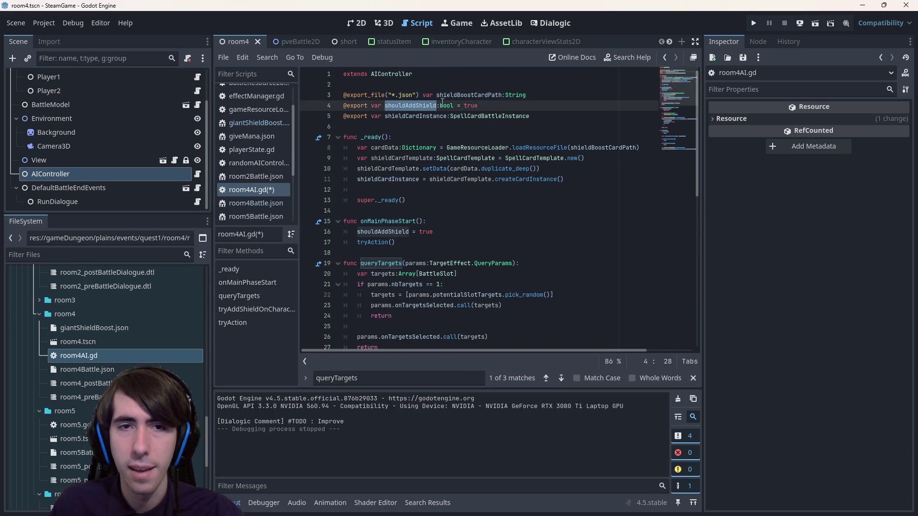
pyautogui.moveTo(445, 102)
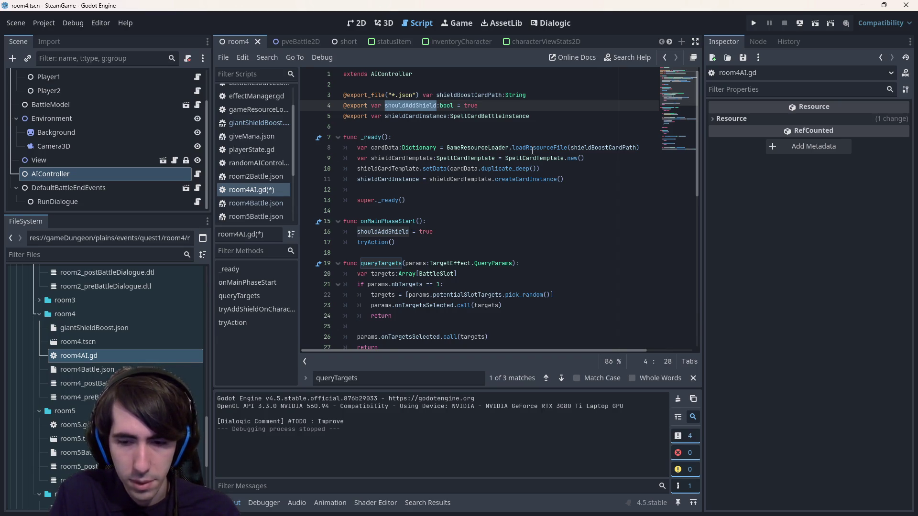
pyautogui.hotkey('ctrl', 'd')
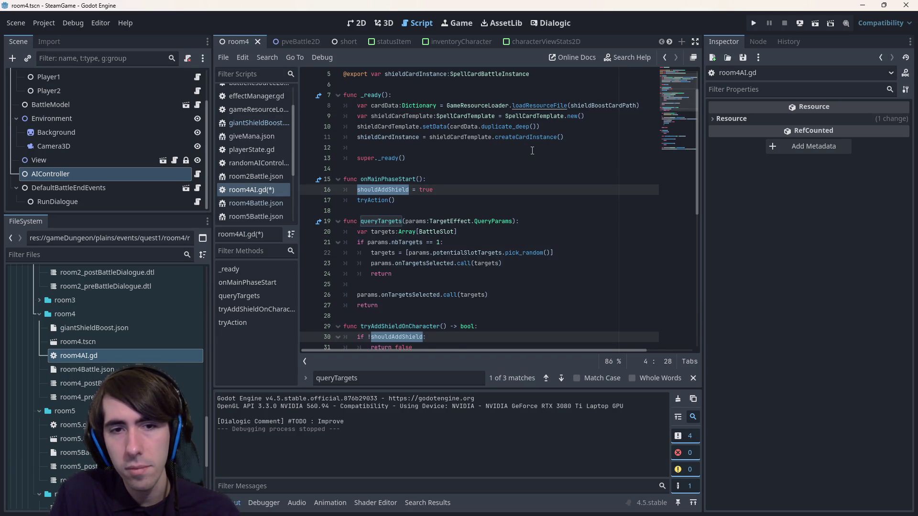
# Rename shouldAddShield to shieldTargetIndex in the script
pyautogui.scroll(1, 566, 145)
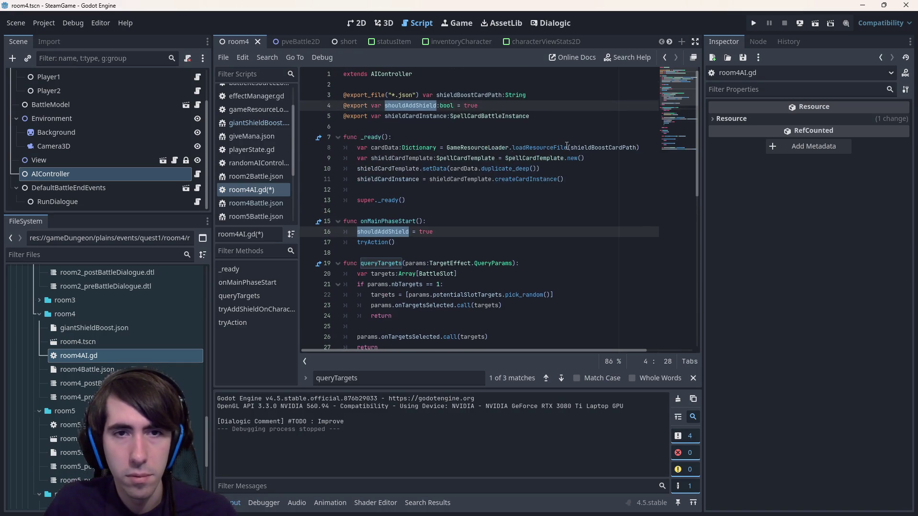
pyautogui.scroll(-3, 567, 146)
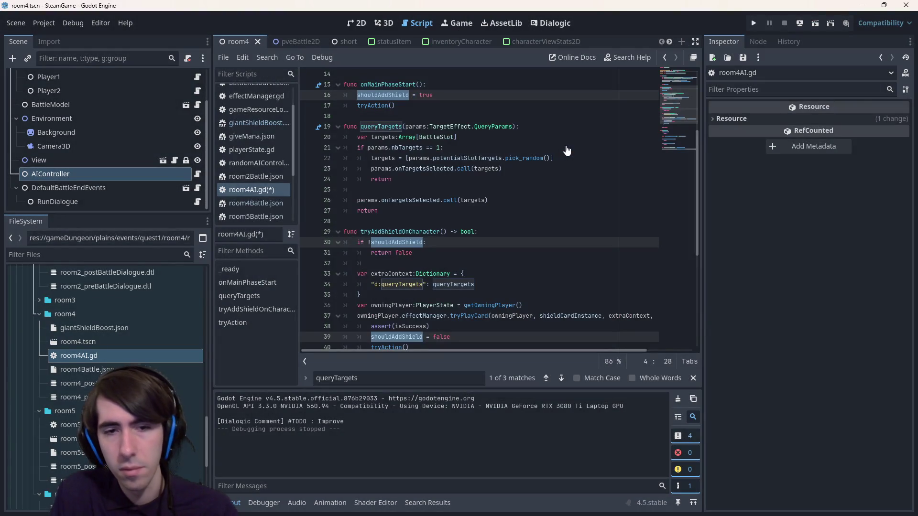
pyautogui.write('shie:bool = true')
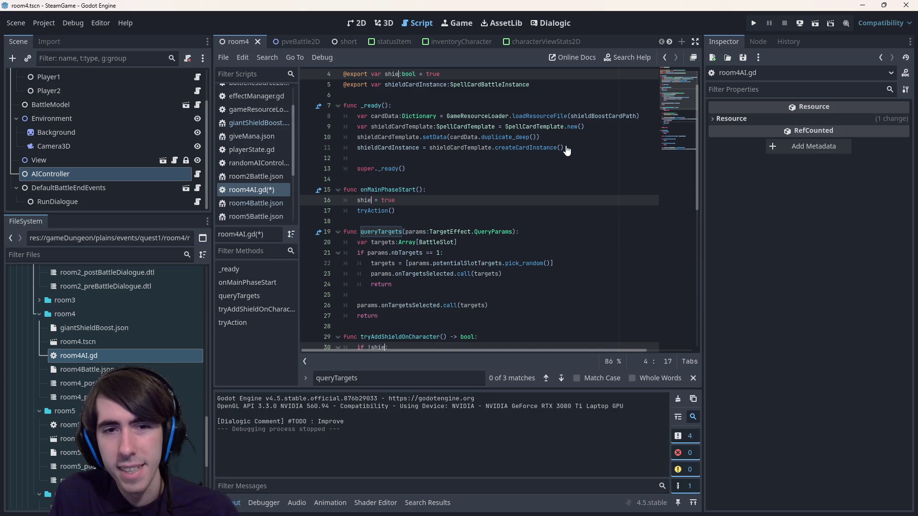
pyautogui.write('Ta')
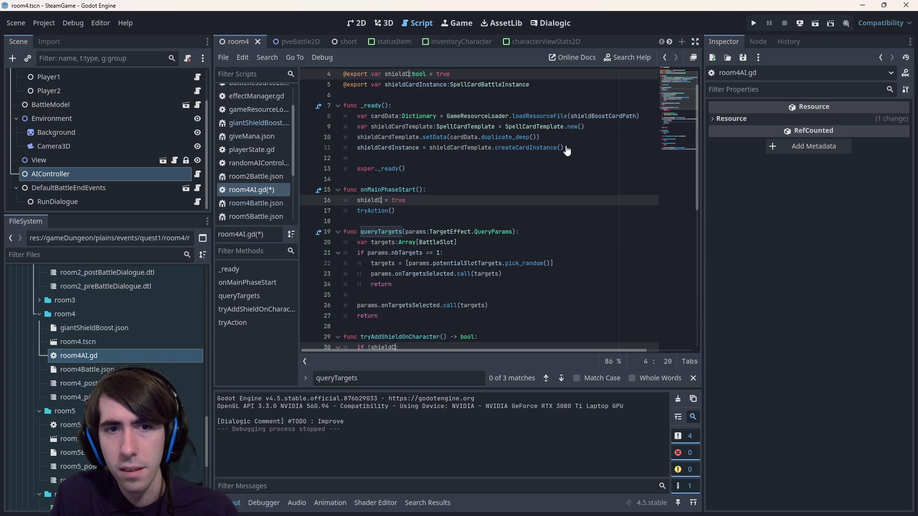
pyautogui.write('rget')
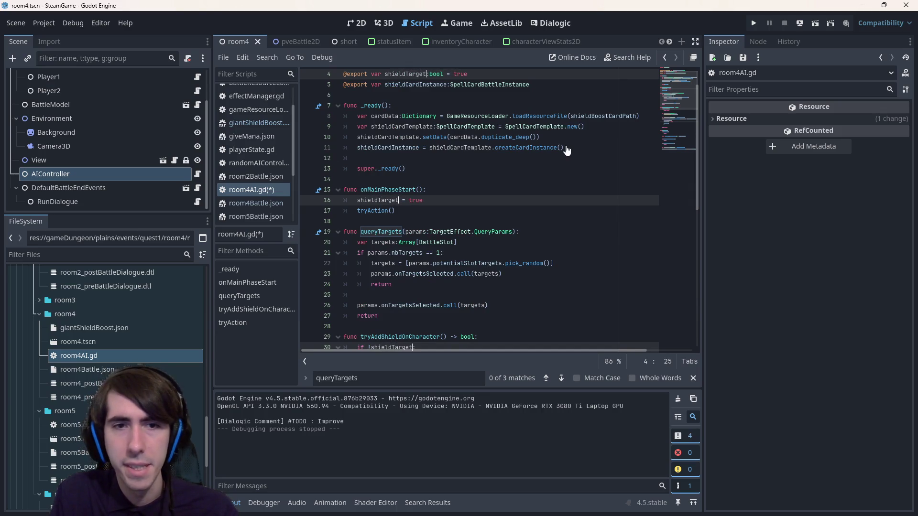
pyautogui.write('Index >=')
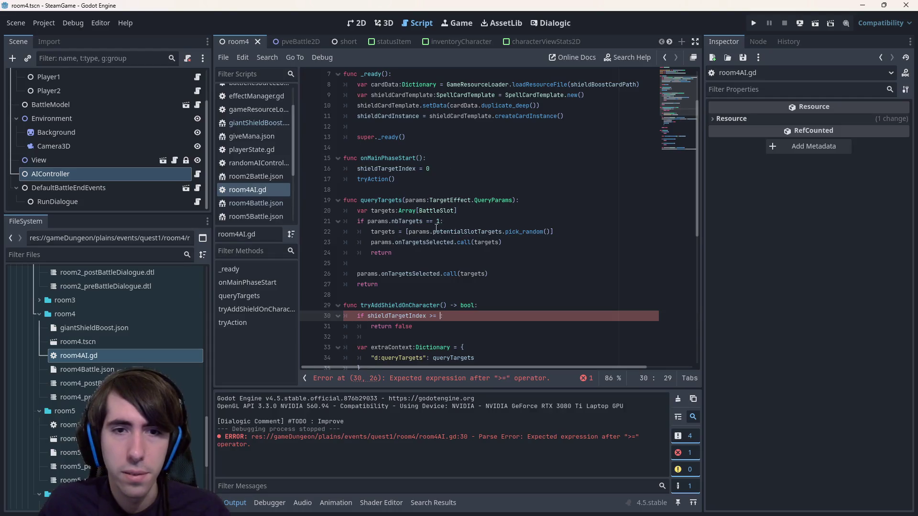
# Begin the shield-target comparison on line 30 with an owningPlayer reference
pyautogui.doubleClick(456, 232)
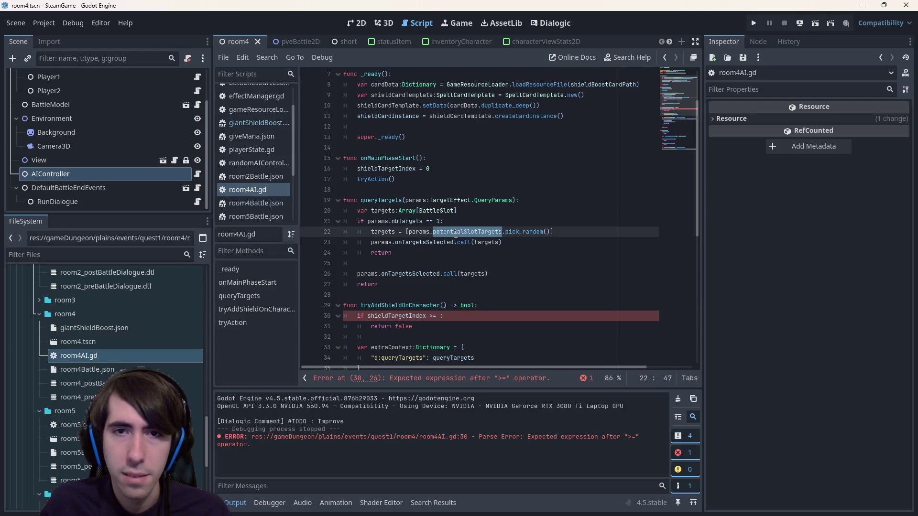
pyautogui.scroll(2, 455, 234)
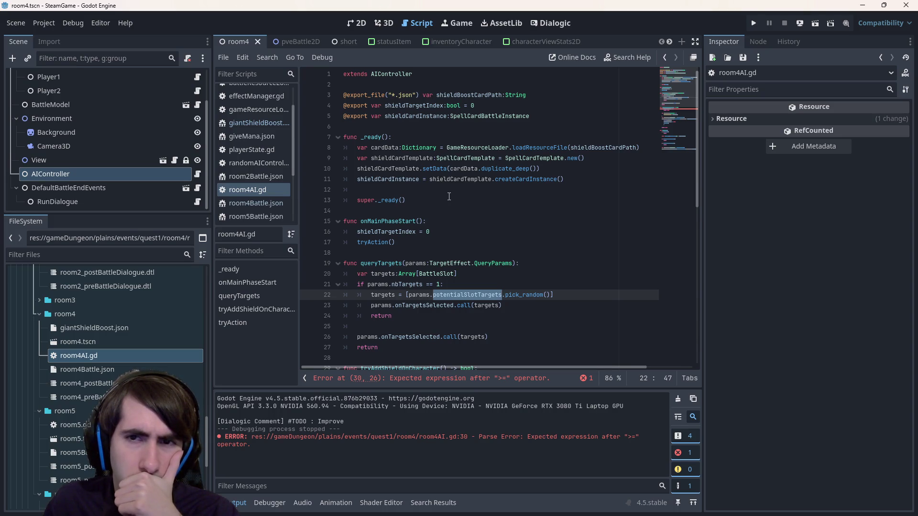
pyautogui.scroll(-4, 449, 197)
pyautogui.click(468, 249)
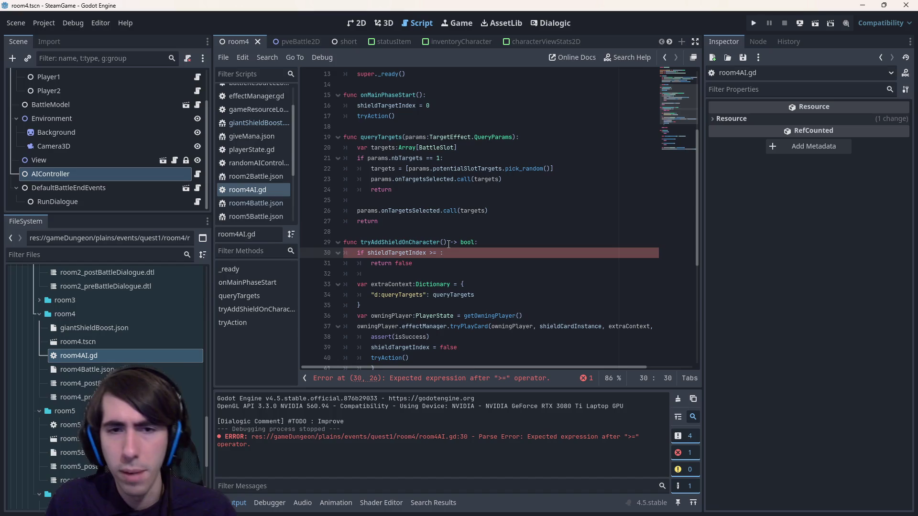
pyautogui.press('BackSpace')
pyautogui.write('pla')
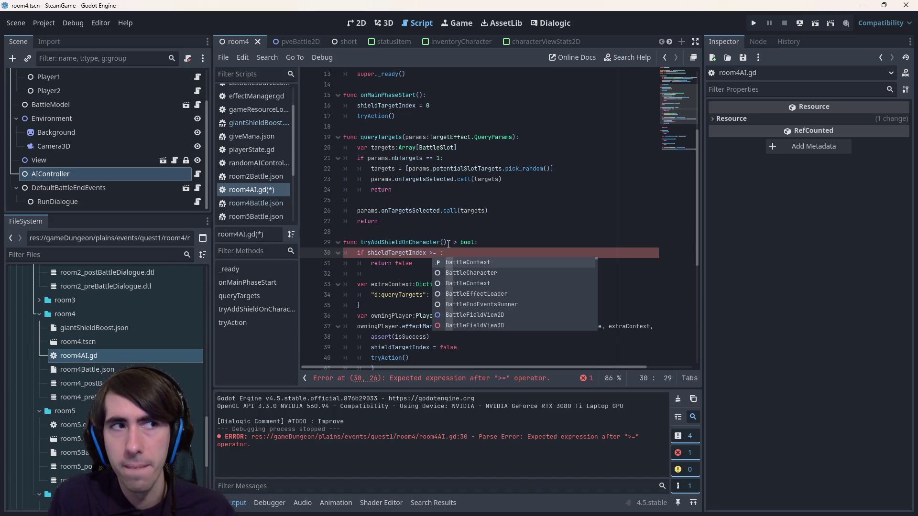
pyautogui.write('yersta')
pyautogui.hotkey('ctrl', 'BackSpace')
pyautogui.write('owni')
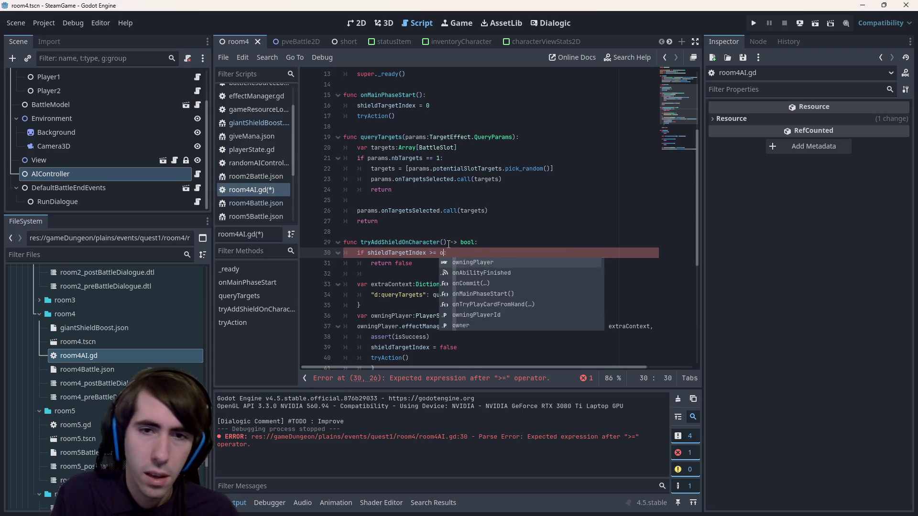
pyautogui.write('ngPlayer')
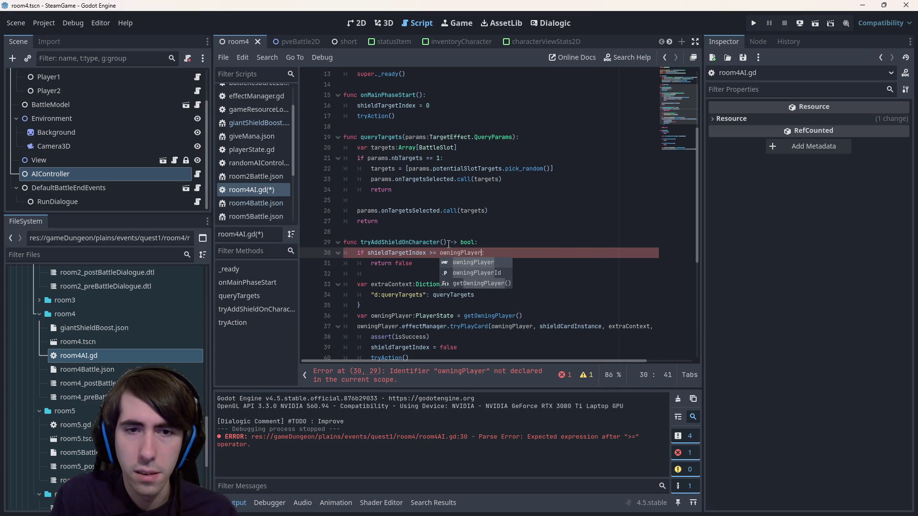
pyautogui.write('.')
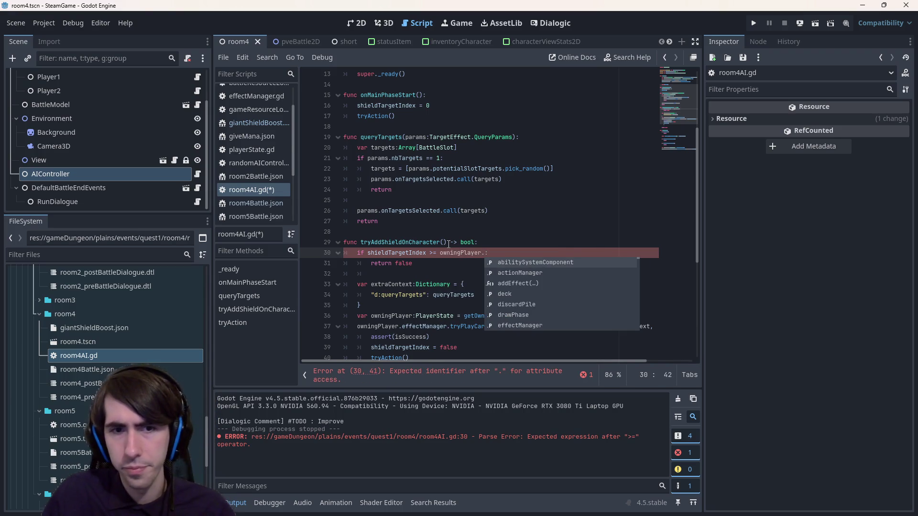
pyautogui.press('Escape')
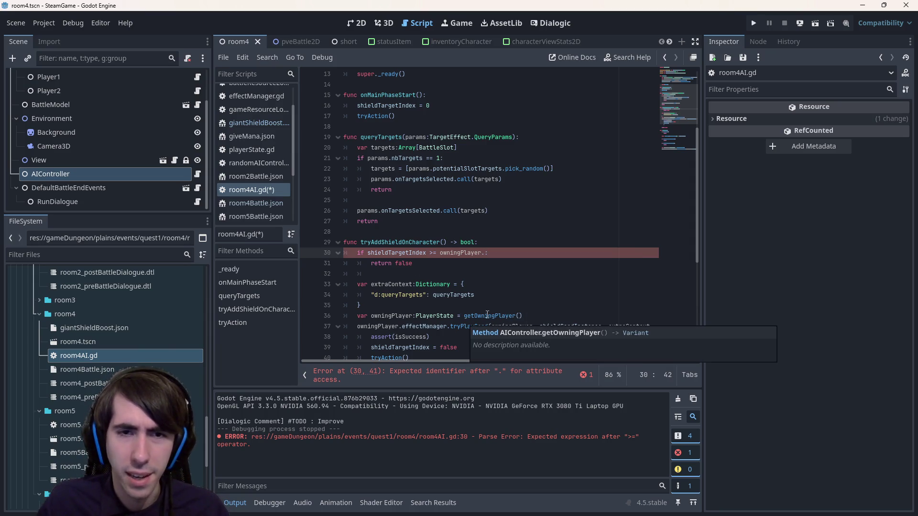
# Move the owningPlayer declaration line up to the start of the function
pyautogui.moveTo(554, 319); pyautogui.dragTo(311, 317)
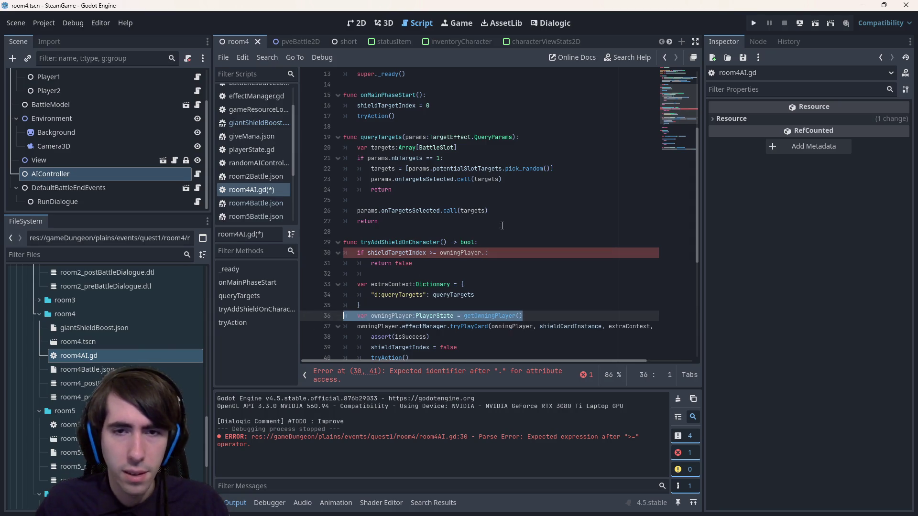
pyautogui.hotkey('ctrl', 'x')
pyautogui.click(493, 242)
pyautogui.press('Return')
pyautogui.hotkey('ctrl', 'v')
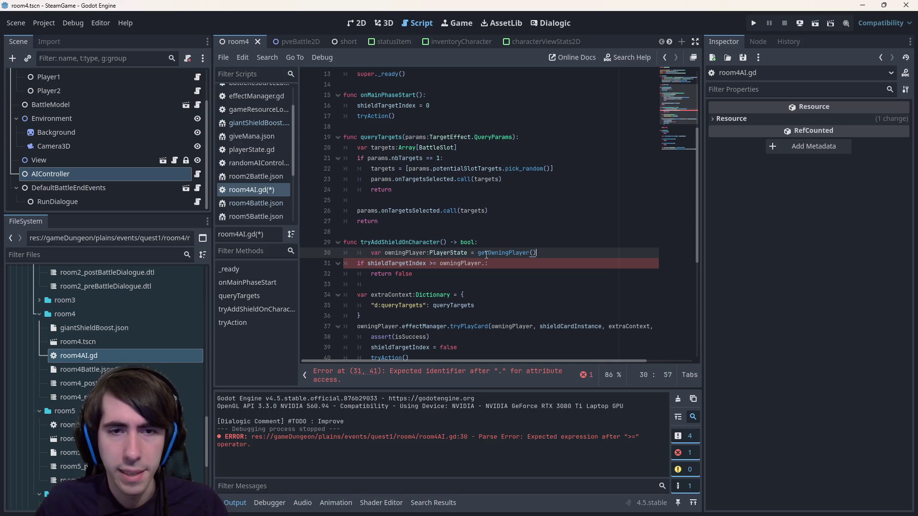
# Complete the condition as >= owningPlayer.playerField.getValidCharacters().size(): and check the reported bool/int error
pyautogui.click(481, 263)
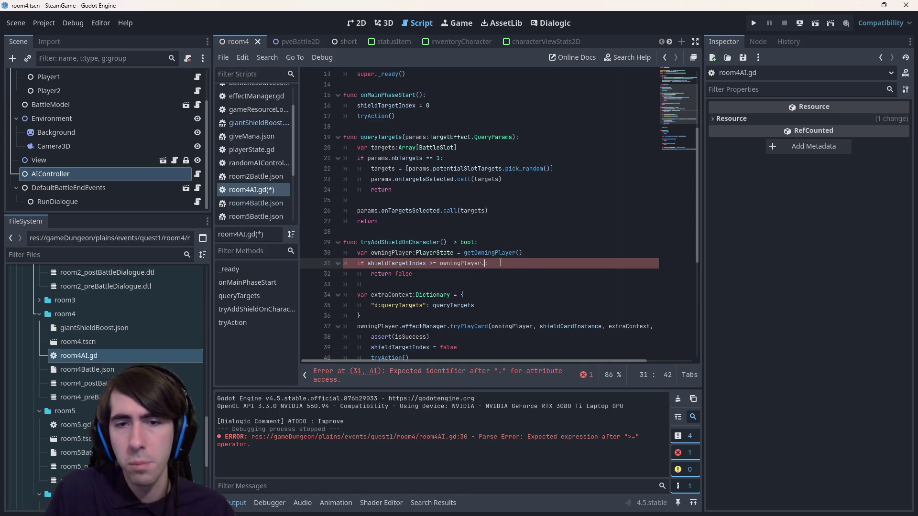
pyautogui.write('.playerField.')
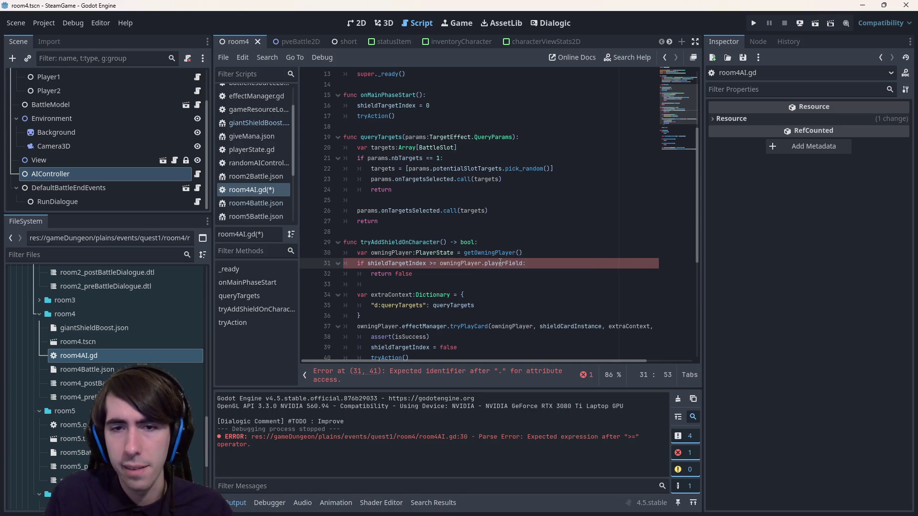
pyautogui.write('get')
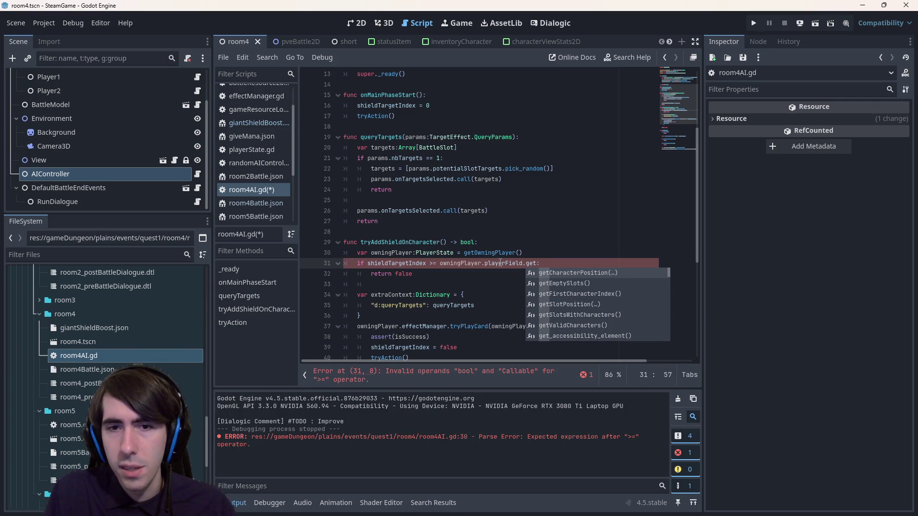
pyautogui.press('BackSpace')
pyautogui.press('BackSpace')
pyautogui.press('BackSpace')
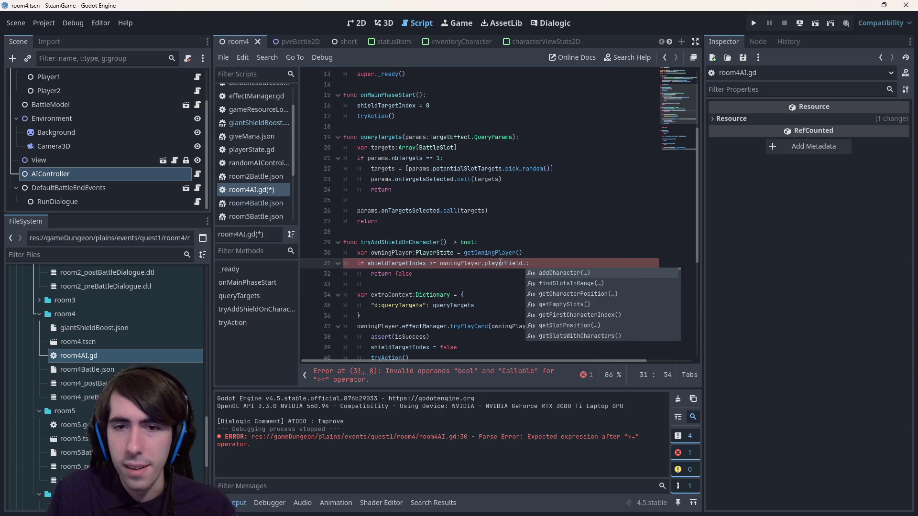
pyautogui.write('characters')
pyautogui.press('Down')
pyautogui.press('Down')
pyautogui.press('Up')
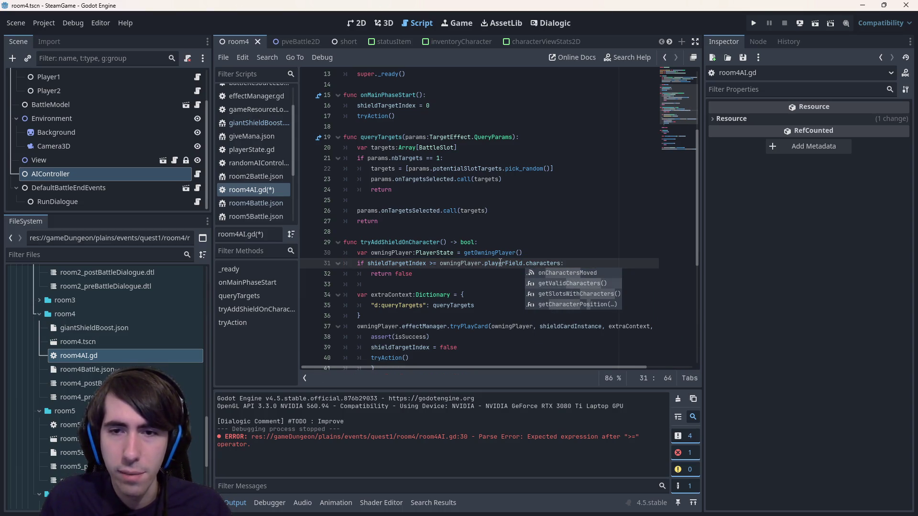
pyautogui.press('Return')
pyautogui.write('siz')
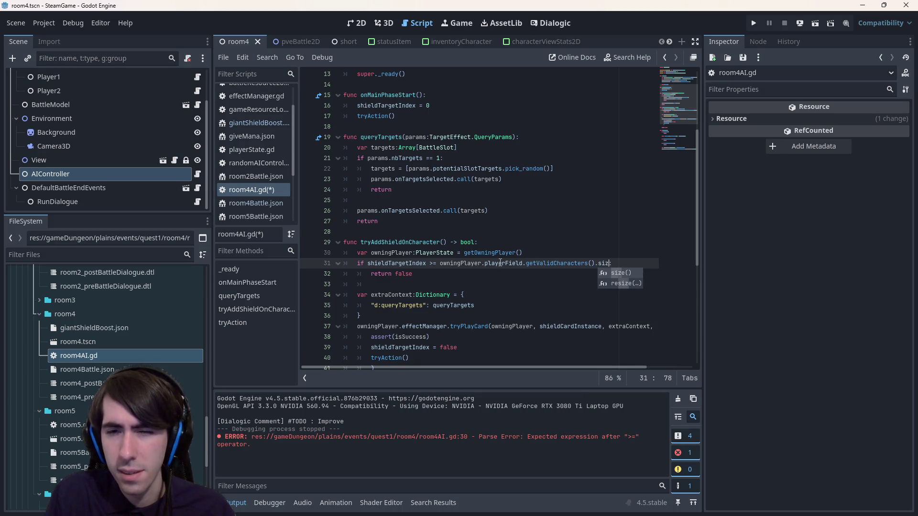
pyautogui.press('Return')
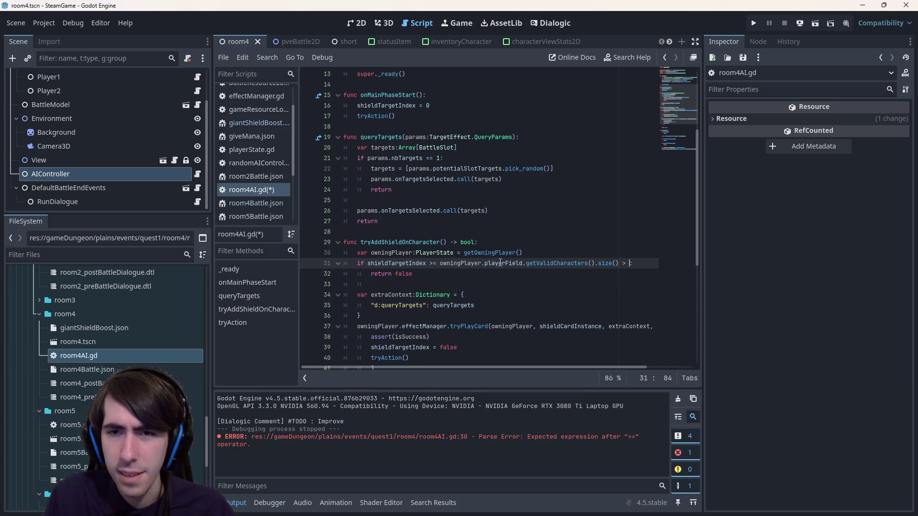
pyautogui.press('BackSpace')
pyautogui.press('BackSpace')
pyautogui.write(':')
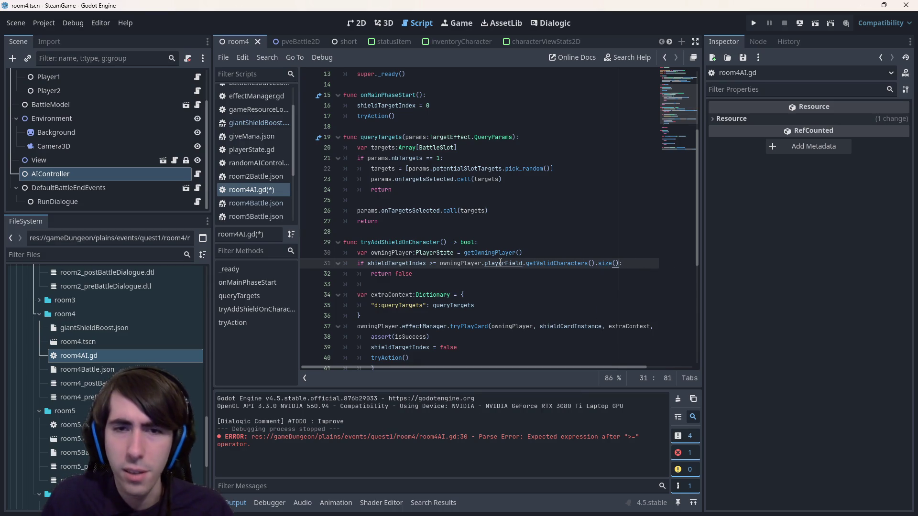
pyautogui.moveTo(461, 263)
pyautogui.mouseDown()
pyautogui.moveTo(622, 263)
pyautogui.moveTo(308, 265)
pyautogui.mouseUp()
pyautogui.click(441, 377)
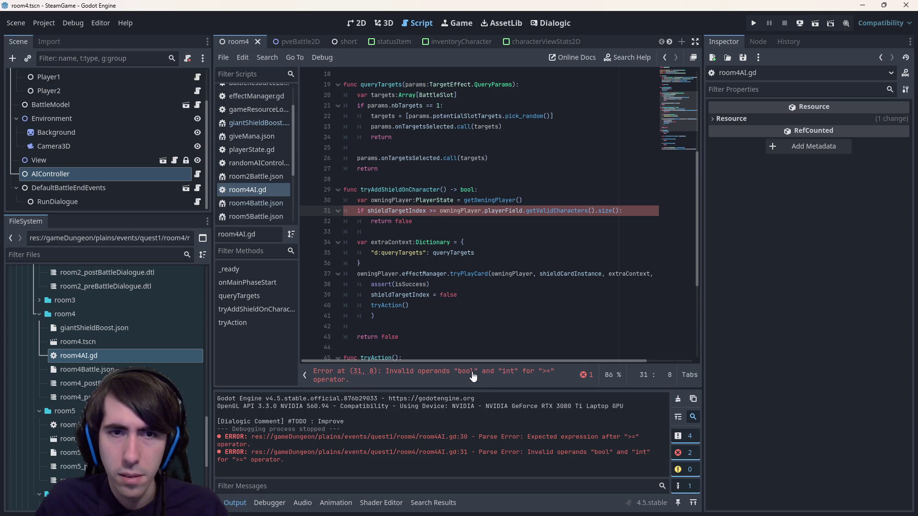
pyautogui.doubleClick(393, 210)
# Change shieldTargetIndex's declared type from bool to int
pyautogui.scroll(5, 407, 207)
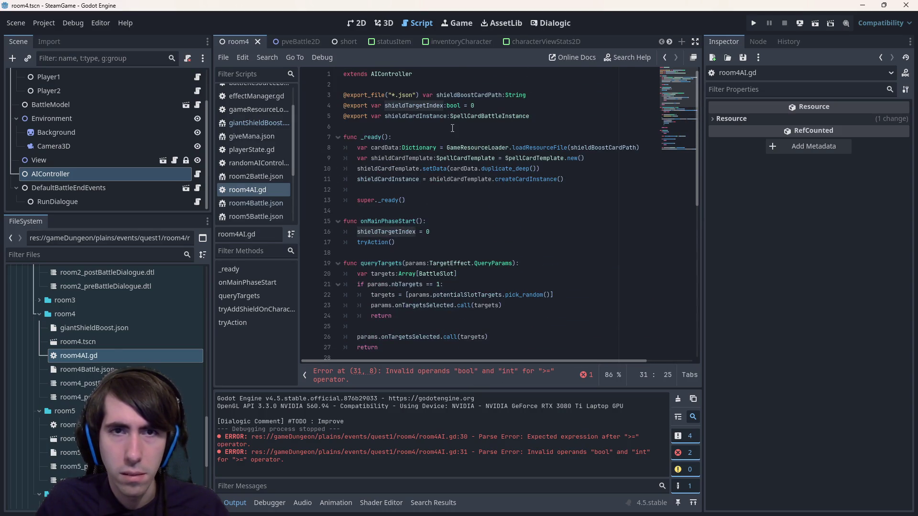
pyautogui.doubleClick(453, 105)
pyautogui.write('int')
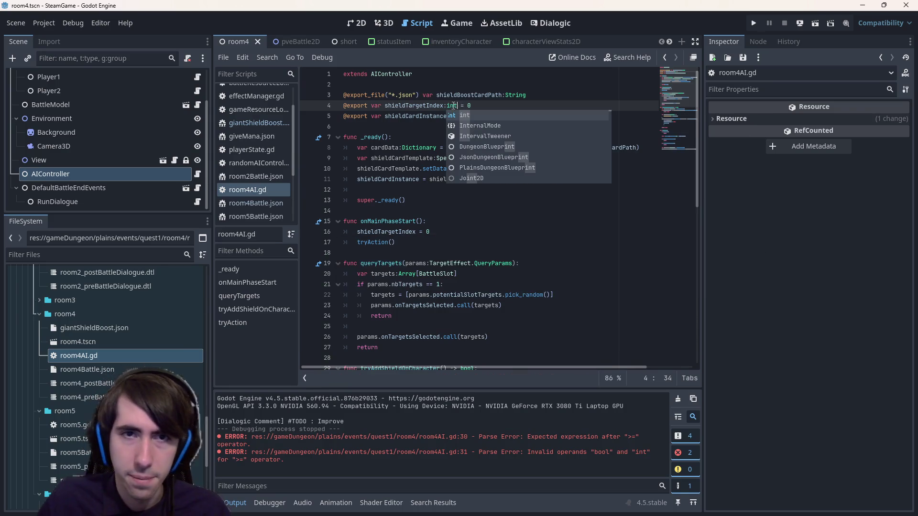
pyautogui.click(439, 103)
# Replace 'false' on line 39 so shieldTargetIndex increments by 1, save, and review its uses
pyautogui.scroll(-6, 430, 222)
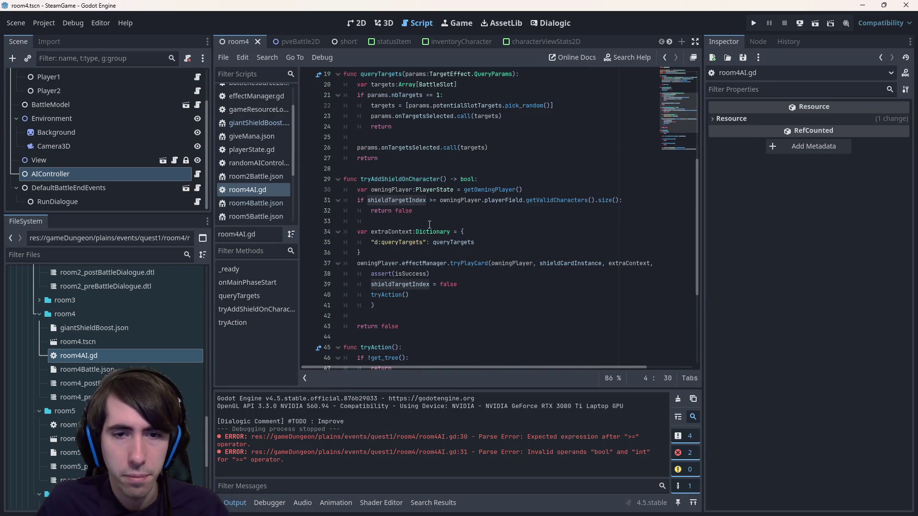
pyautogui.doubleClick(449, 284)
pyautogui.scroll(1, 452, 273)
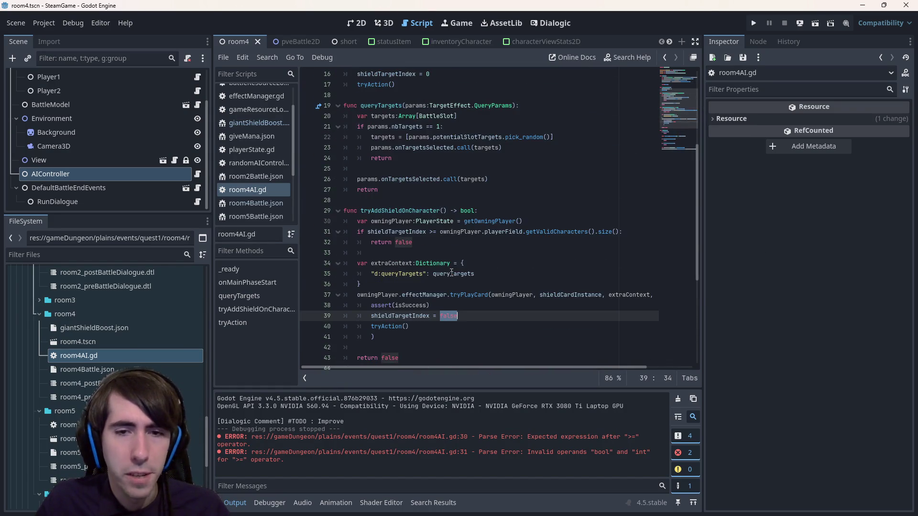
pyautogui.press('BackSpace')
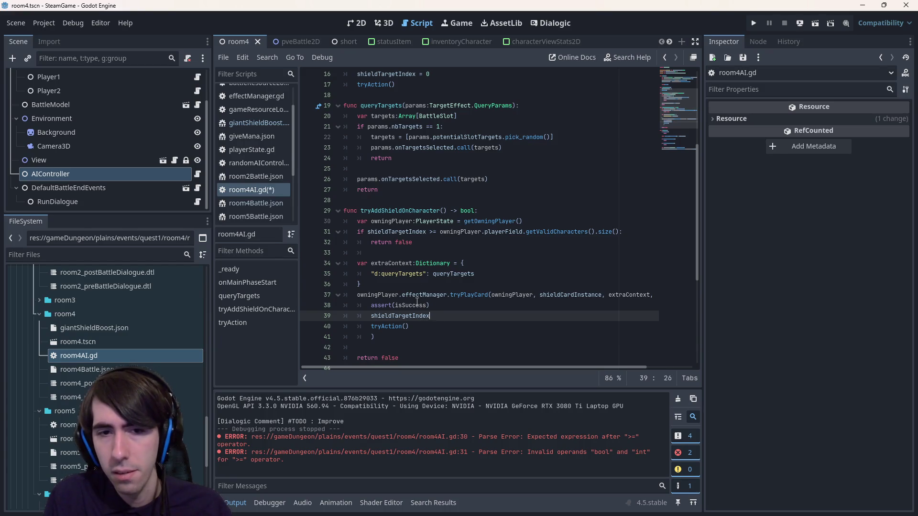
pyautogui.write('+= 1')
pyautogui.hotkey('ctrl', 's')
pyautogui.scroll(-3, 413, 290)
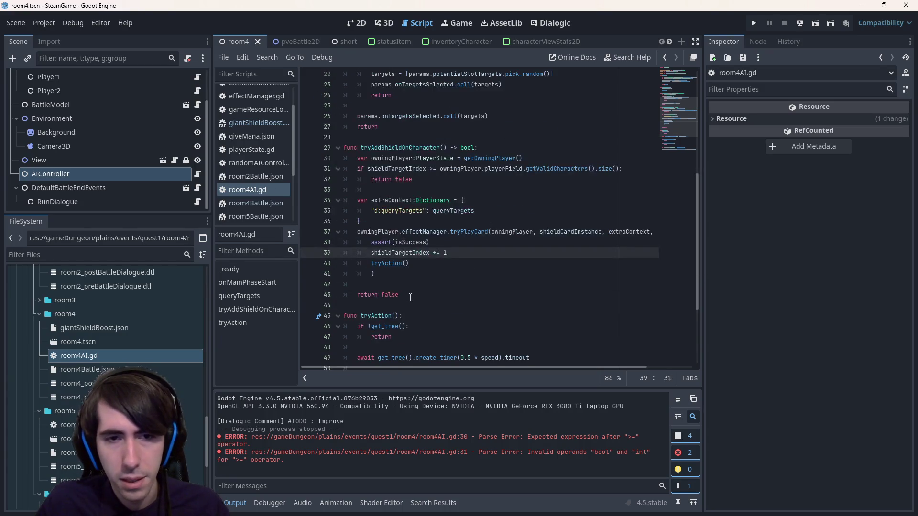
pyautogui.doubleClick(414, 221)
pyautogui.scroll(-3, 412, 229)
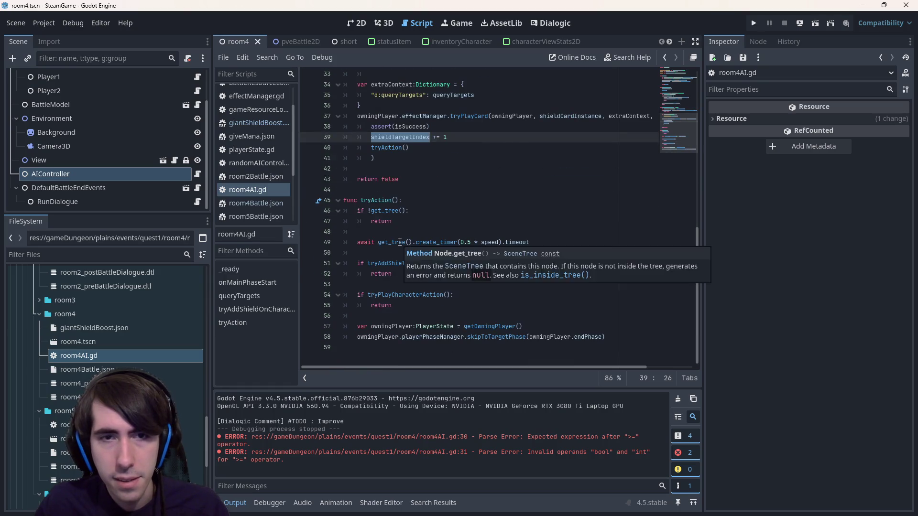
pyautogui.scroll(5, 410, 239)
pyautogui.scroll(2, 409, 244)
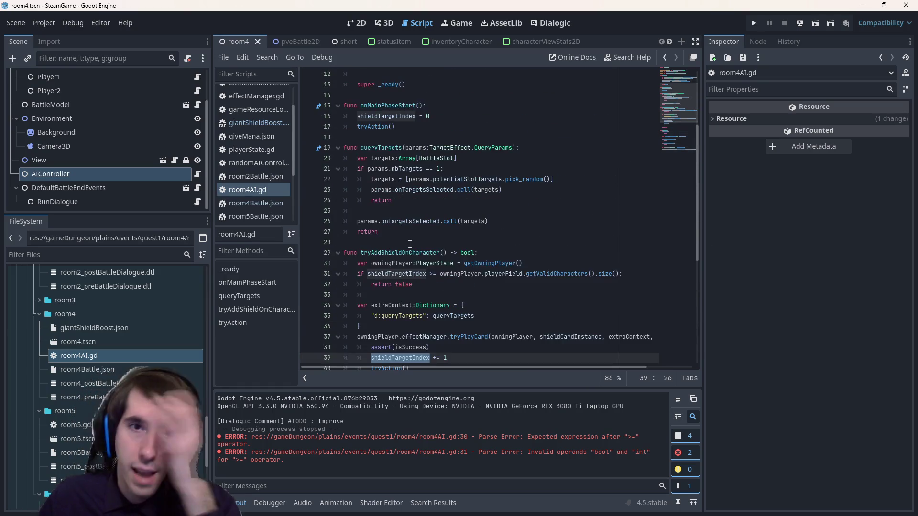
pyautogui.moveTo(454, 126); pyautogui.dragTo(294, 107)
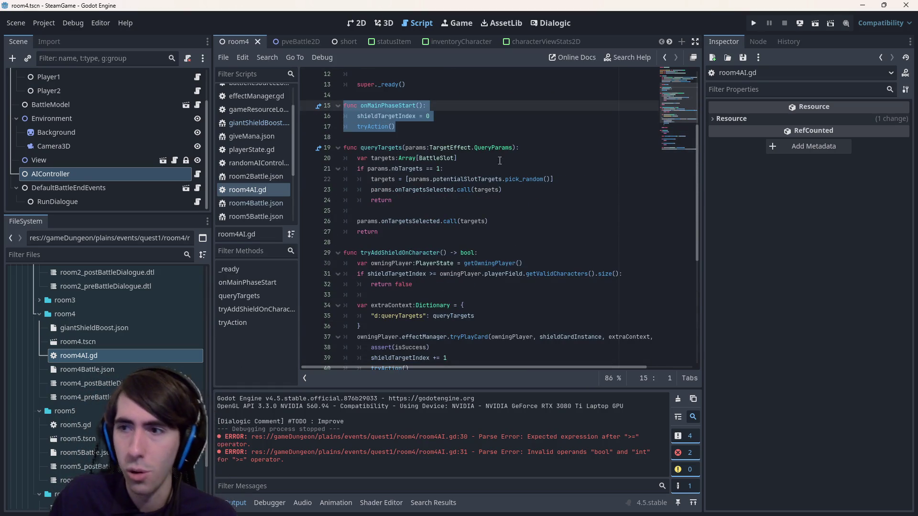
pyautogui.scroll(4, 520, 221)
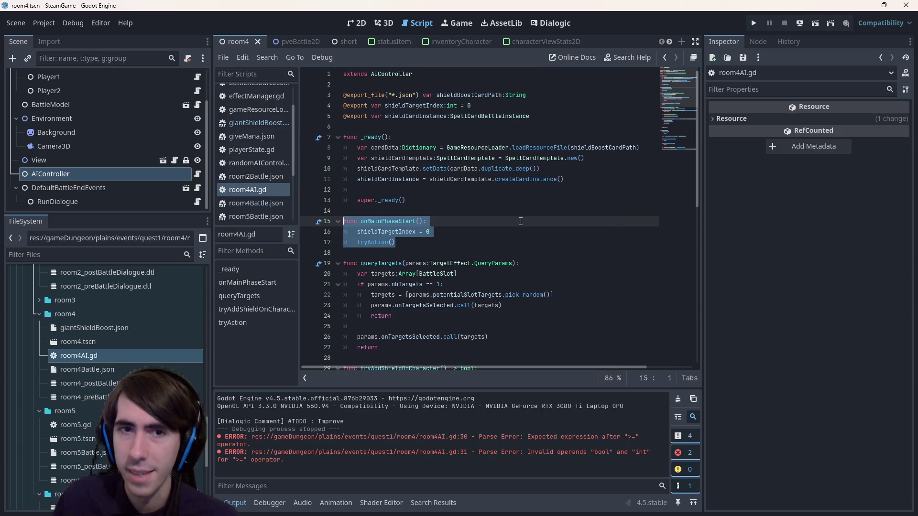
# Run the scene, play Give Mana and Sharpening Magic on the dark character, then close the game
pyautogui.click(819, 28)
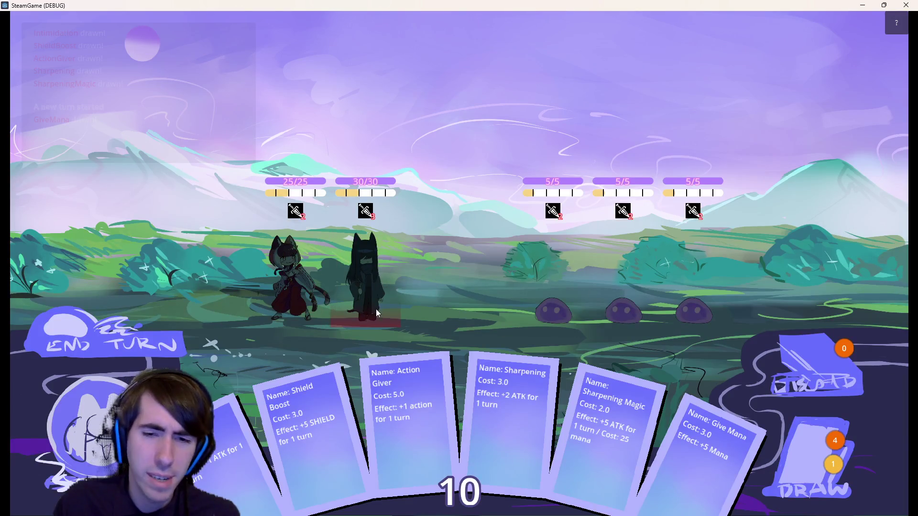
pyautogui.click(389, 314)
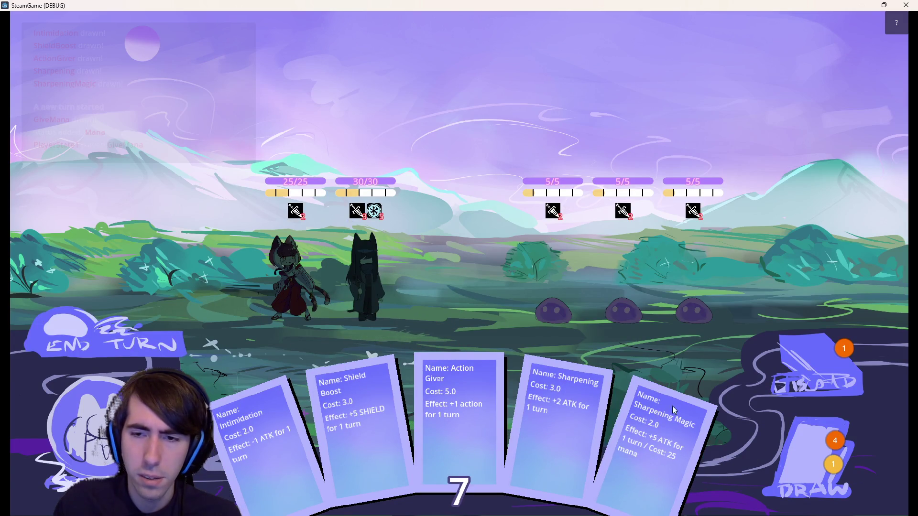
pyautogui.moveTo(622, 423); pyautogui.dragTo(352, 290)
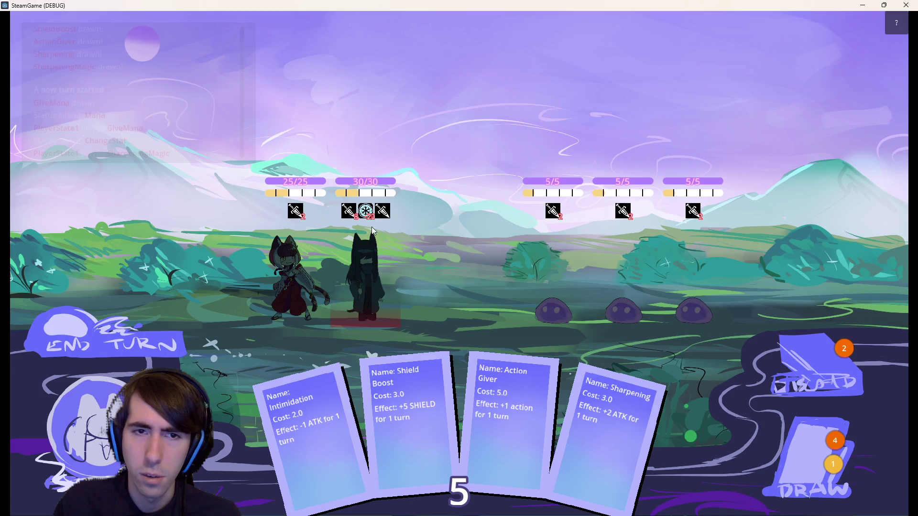
pyautogui.moveTo(370, 216)
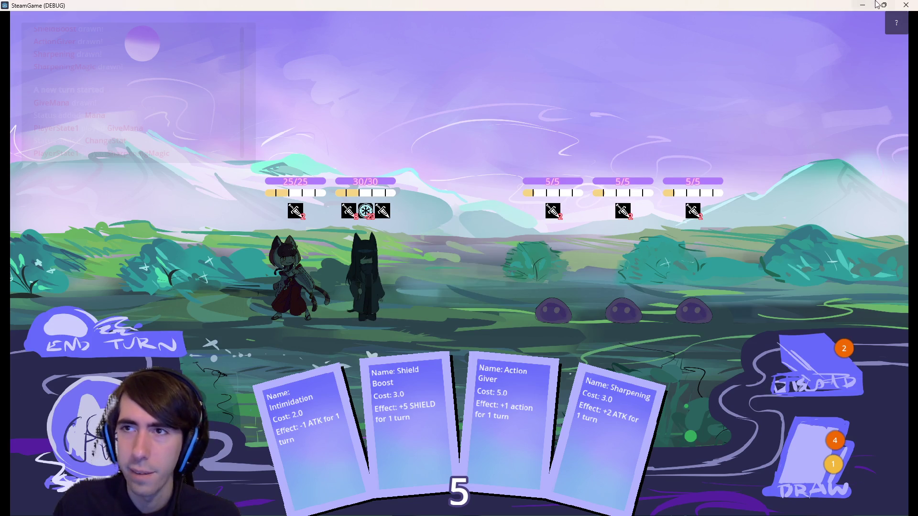
pyautogui.click(898, 6)
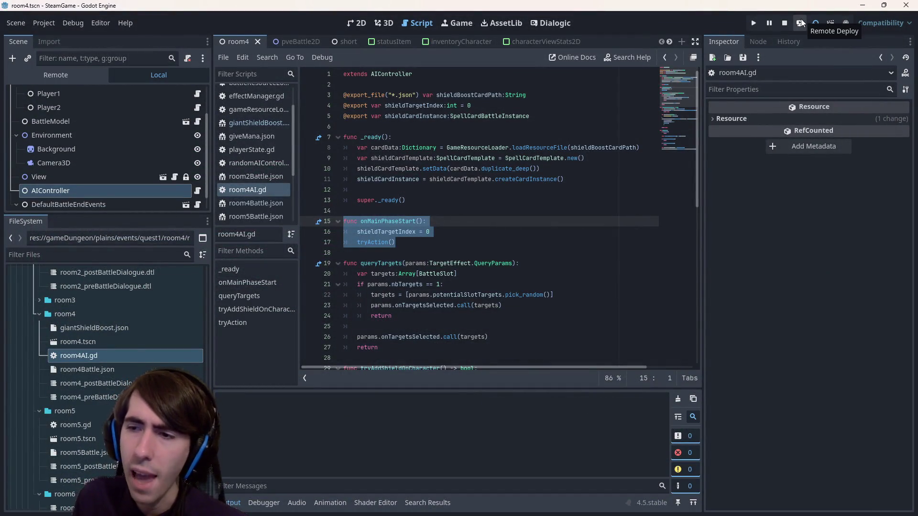
# Relaunch with F6, place the dark and red characters, watch the enemy shield its slimes, then close
pyautogui.press('F6')
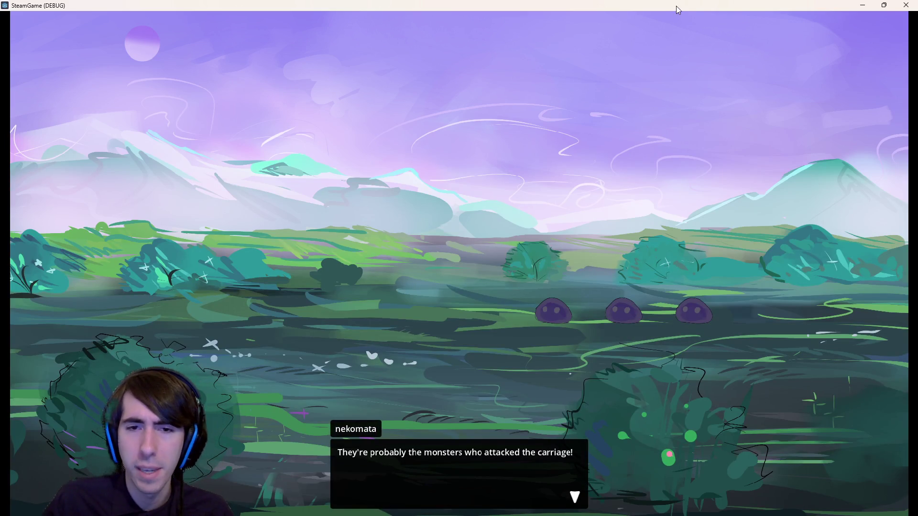
pyautogui.click(449, 223)
pyautogui.click(449, 223)
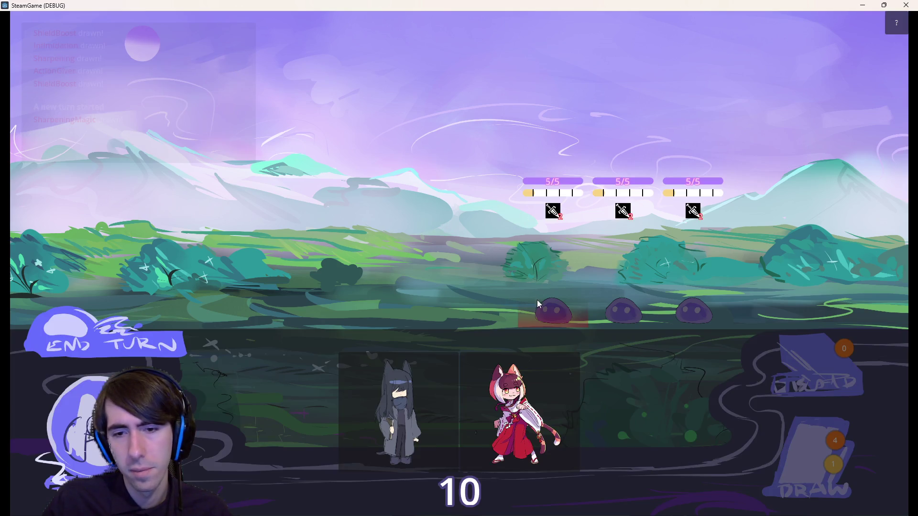
pyautogui.moveTo(378, 411); pyautogui.dragTo(365, 296)
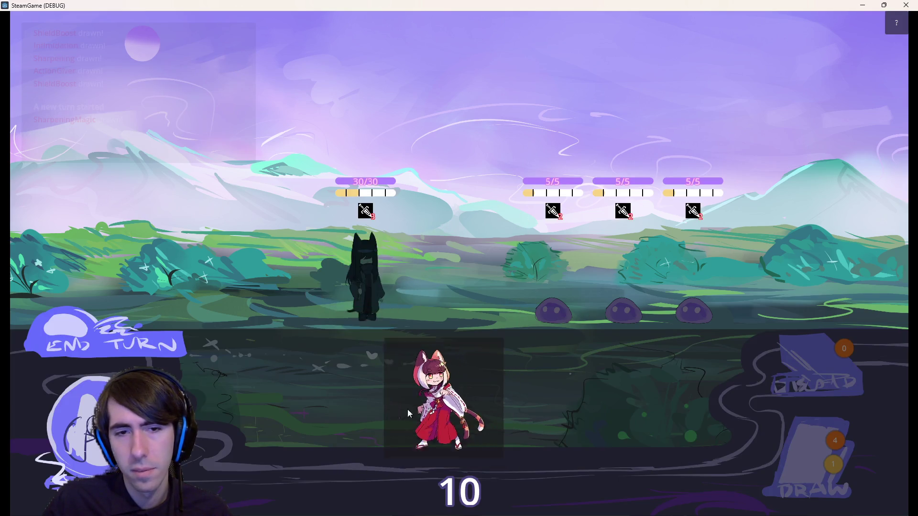
pyautogui.moveTo(449, 411); pyautogui.dragTo(288, 302)
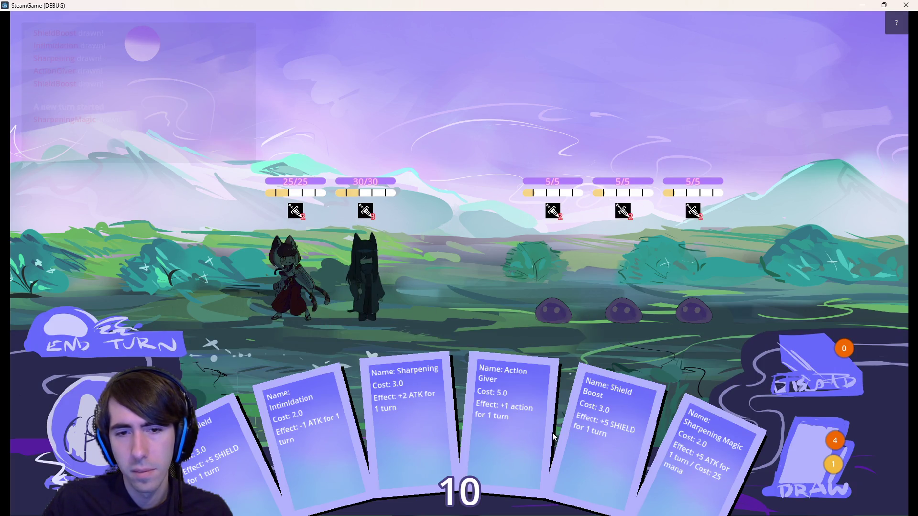
pyautogui.moveTo(385, 426)
pyautogui.mouseDown()
pyautogui.moveTo(382, 308)
pyautogui.moveTo(392, 443)
pyautogui.mouseUp()
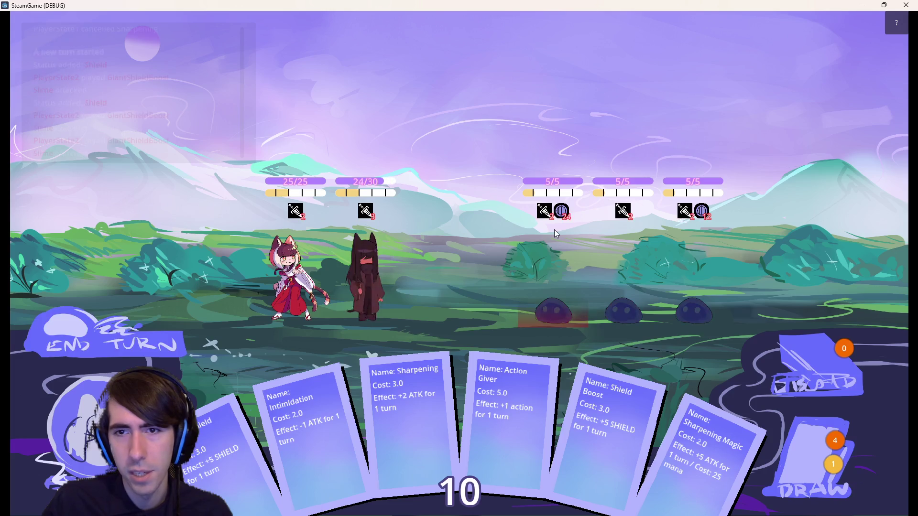
pyautogui.moveTo(567, 216)
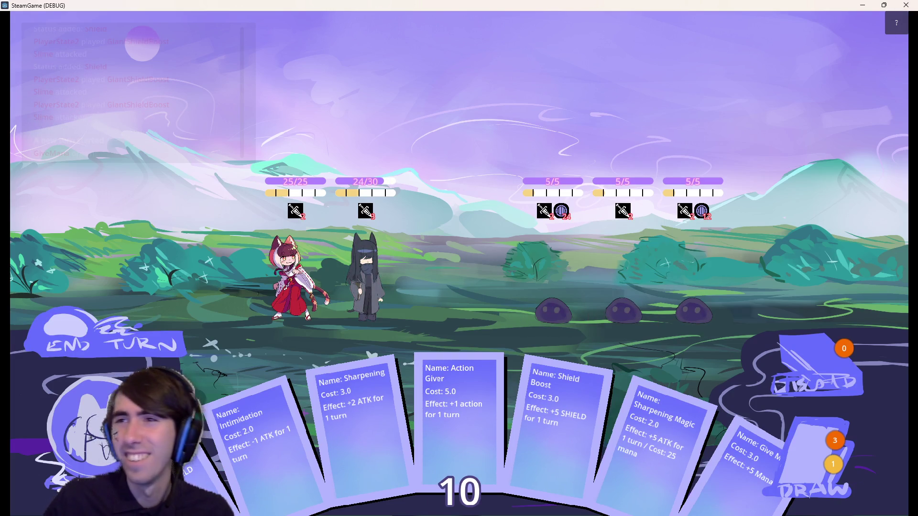
pyautogui.click(906, 5)
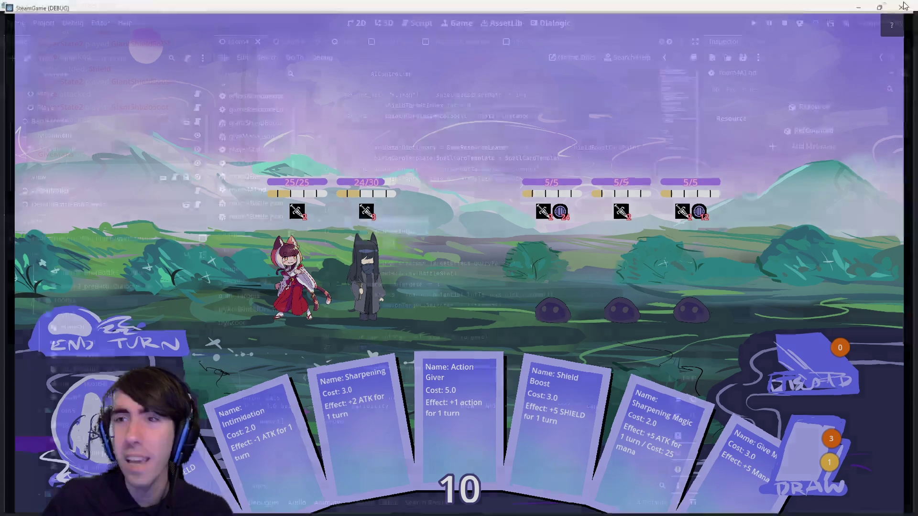
# Delete '.pick_random()' on line 22, leaving brackets to index potentialSlotTargets
pyautogui.scroll(-1, 561, 173)
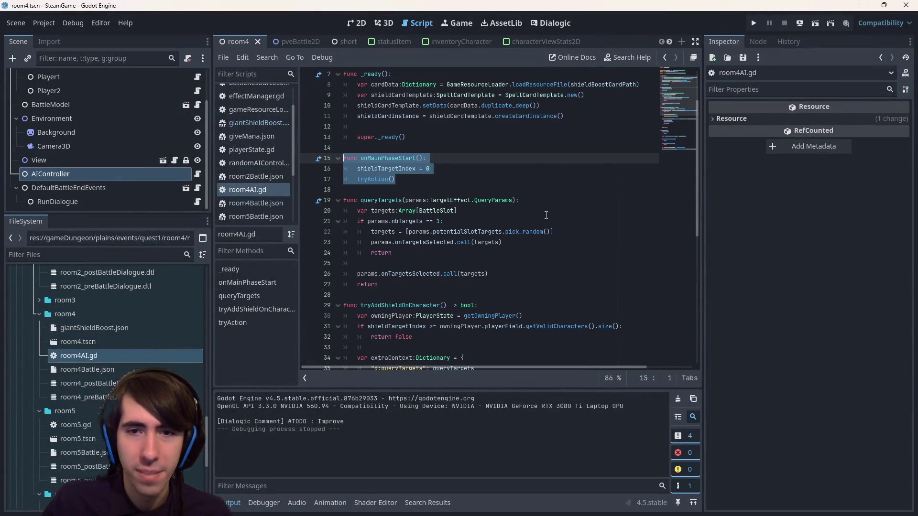
pyautogui.doubleClick(524, 231)
pyautogui.press('BackSpace')
pyautogui.press('BackSpace')
pyautogui.press('Delete')
pyautogui.press('Delete')
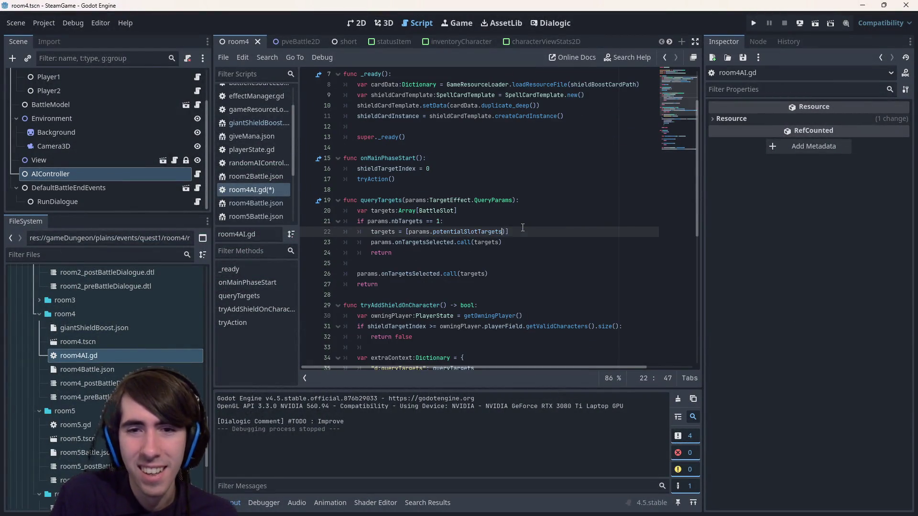
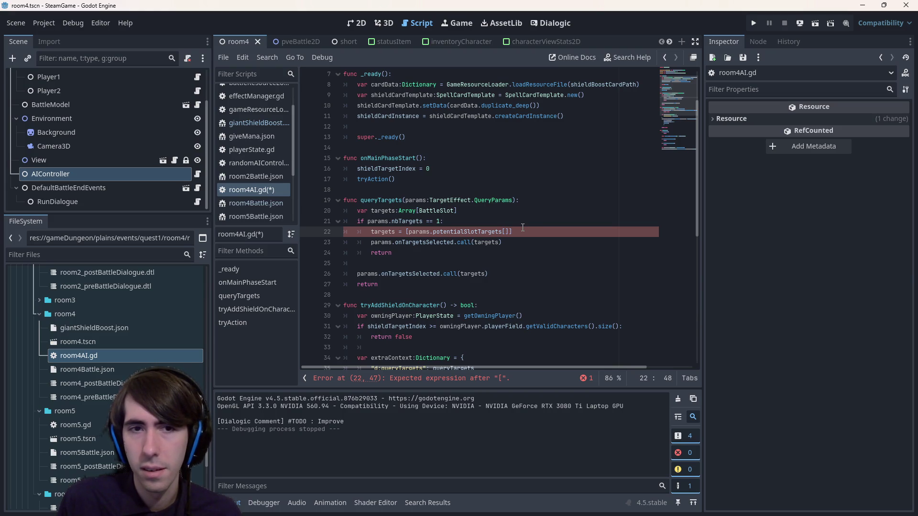
# Paste shieldTargetIndex as the potentialSlotTargets index on line 22 of room4AI.gd and save
pyautogui.doubleClick(405, 169)
pyautogui.hotkey('ctrl', 'c')
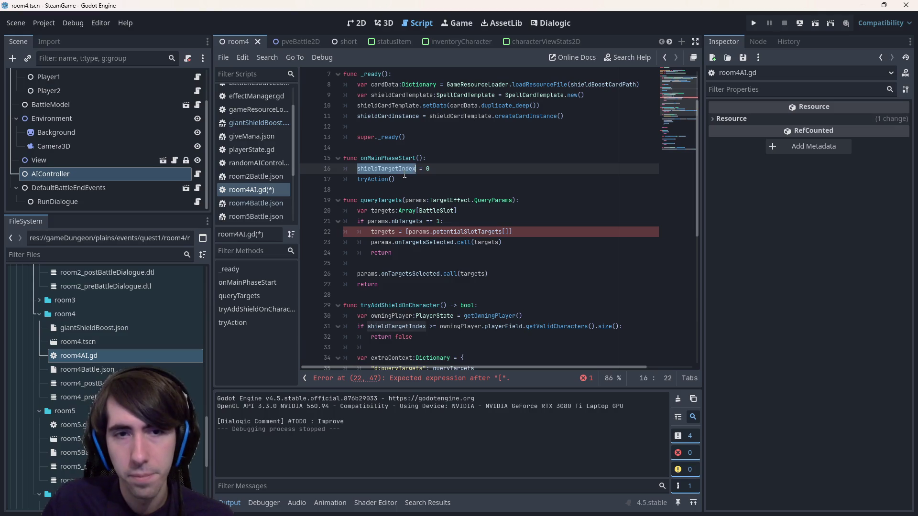
pyautogui.click(507, 231)
pyautogui.hotkey('ctrl', 'v')
pyautogui.hotkey('ctrl', 's')
pyautogui.click(430, 294)
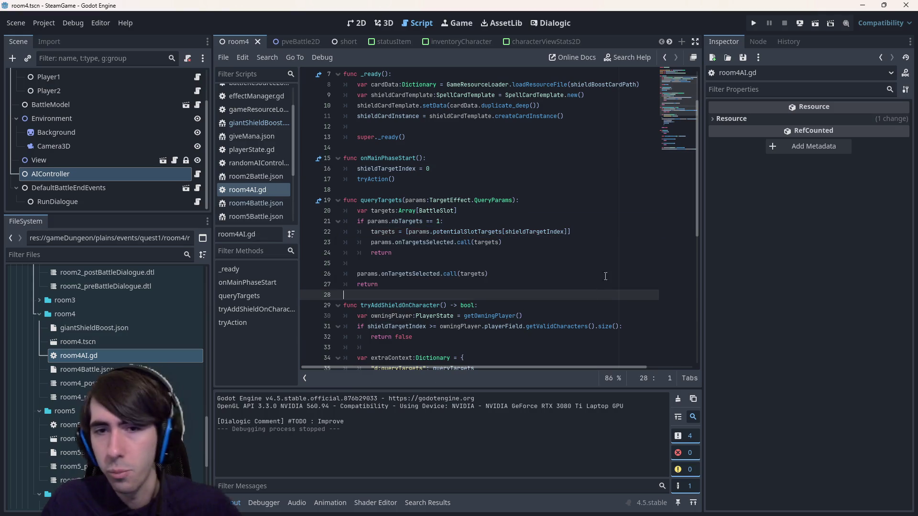
pyautogui.click(813, 24)
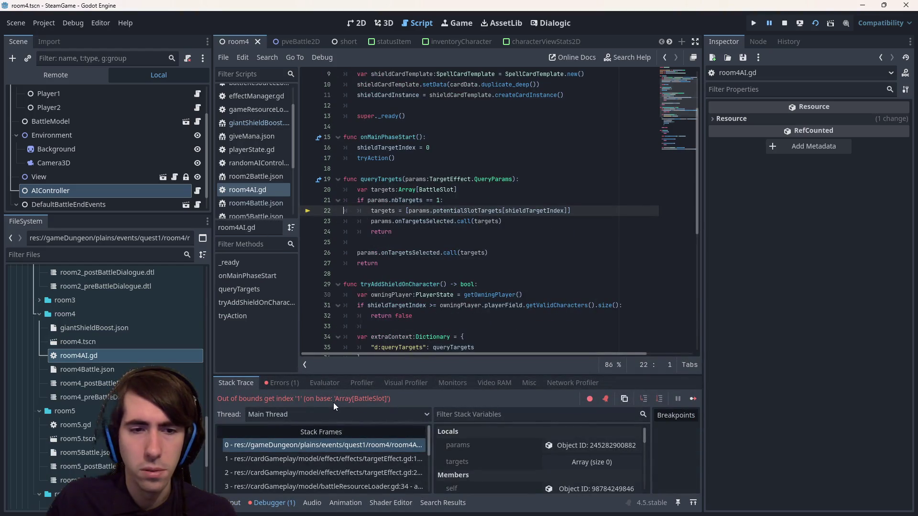
# Read the out-of-bounds error on line 22, then open the calling frame in targetEffect.gd at line 99
pyautogui.moveTo(449, 207)
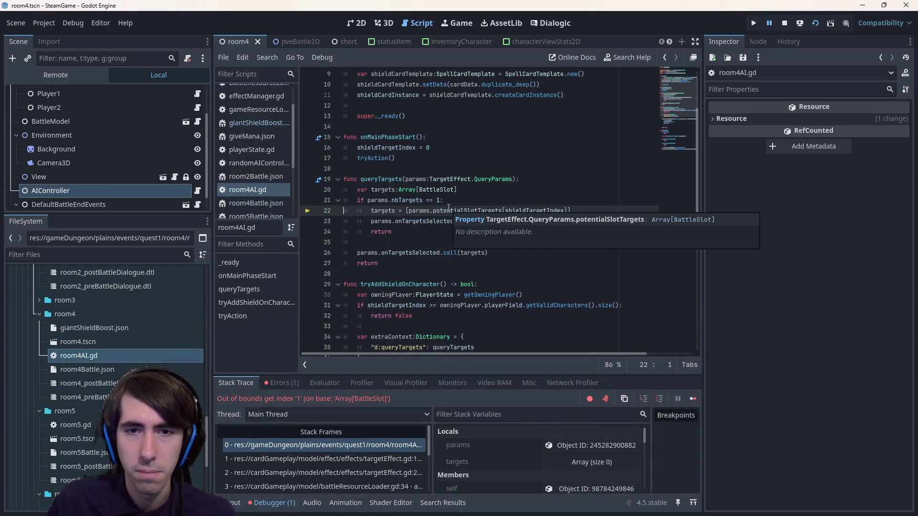
pyautogui.doubleClick(454, 211)
pyautogui.moveTo(459, 213)
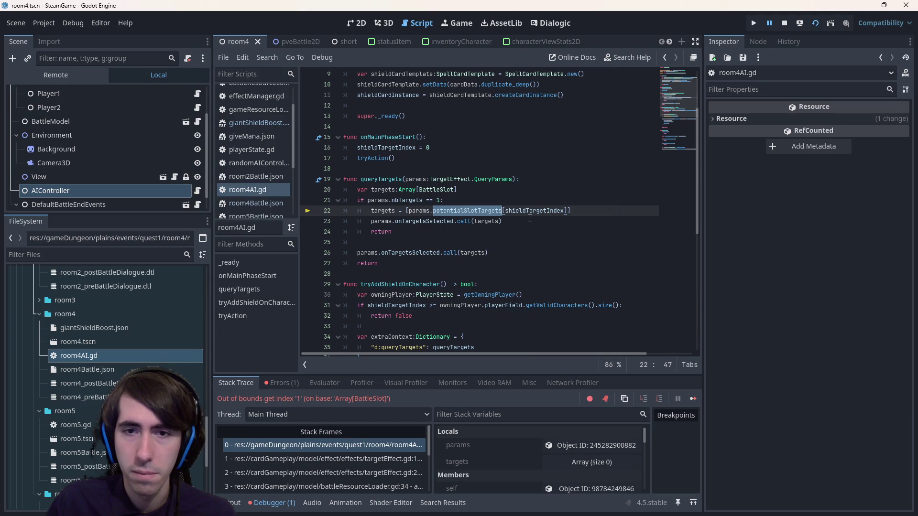
pyautogui.keyDown('ctrl'); pyautogui.click(492, 210); pyautogui.keyUp('ctrl')
pyautogui.moveTo(558, 191)
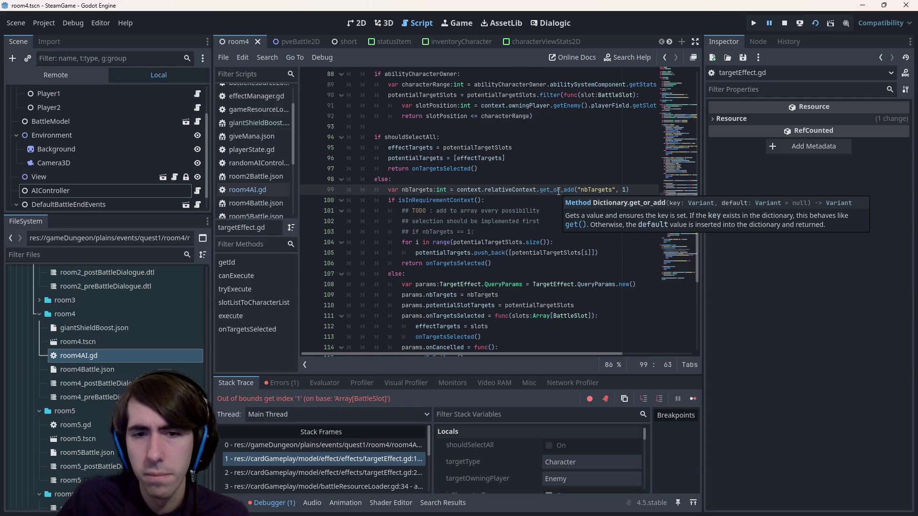
# Scroll through the targetEffect.gd code around the failing call
pyautogui.scroll(-1, 559, 192)
pyautogui.moveTo(473, 286)
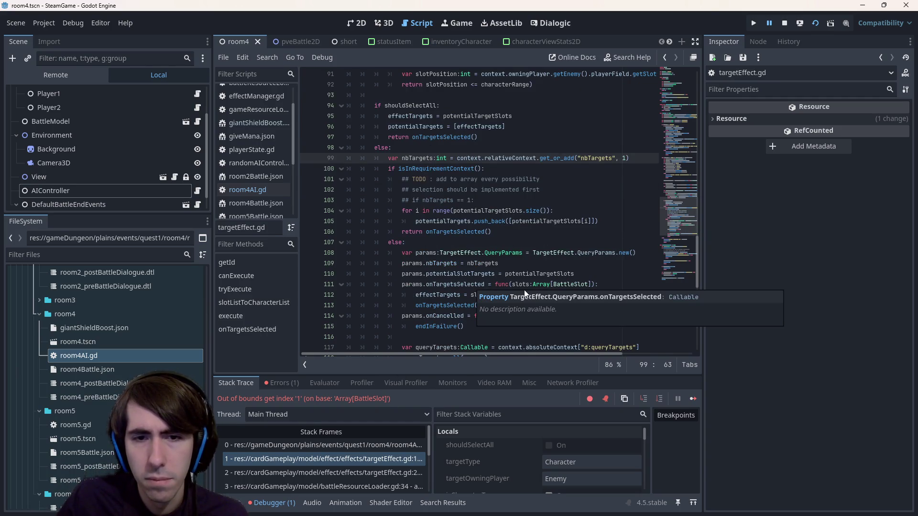
pyautogui.scroll(-1, 525, 287)
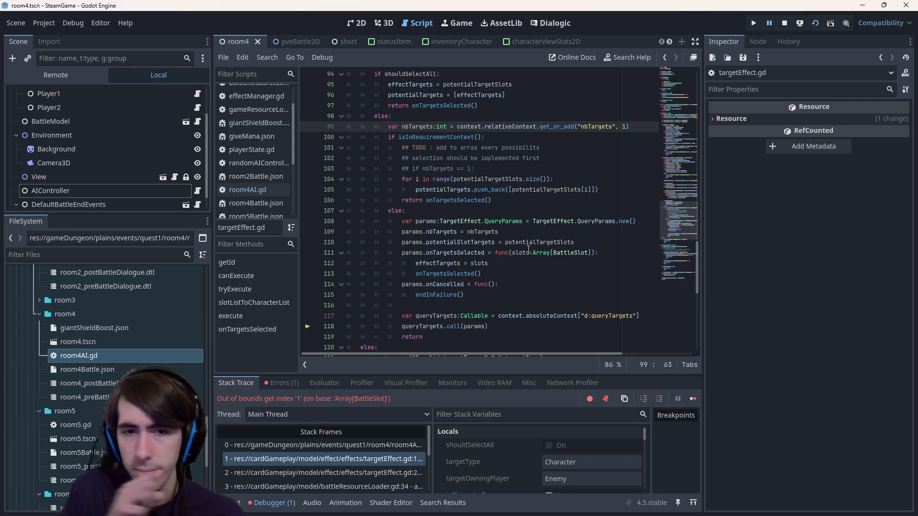
pyautogui.scroll(7, 512, 254)
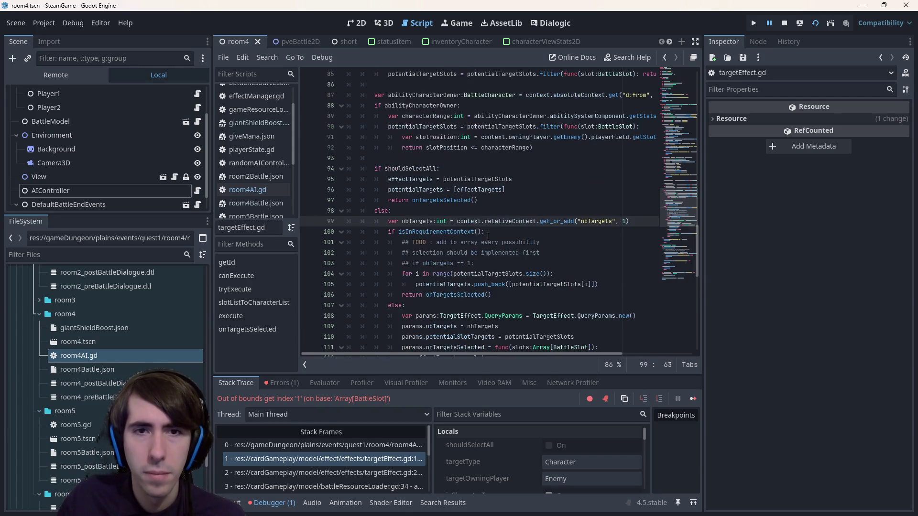
pyautogui.moveTo(427, 221)
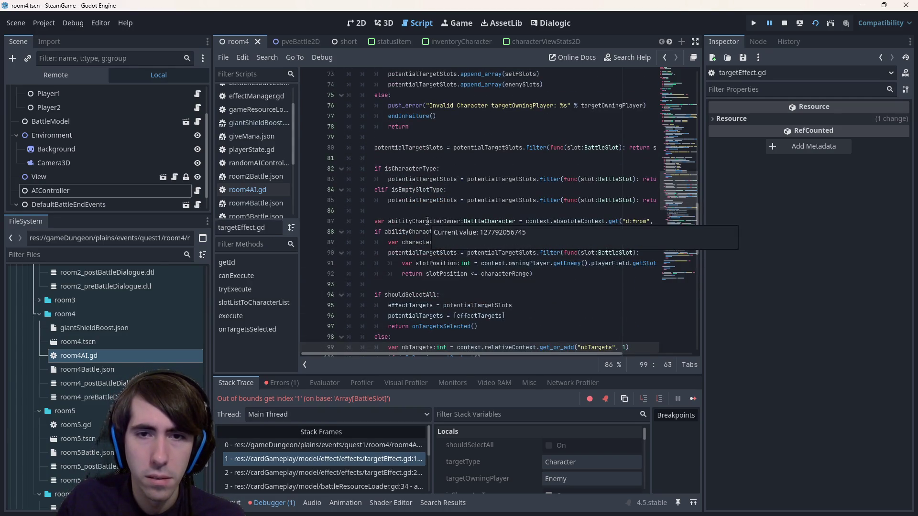
pyautogui.scroll(-2, 527, 481)
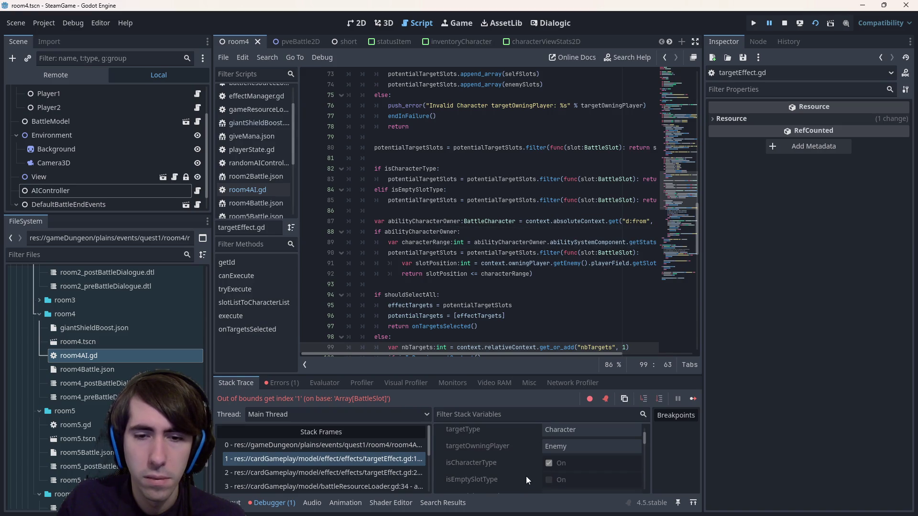
pyautogui.scroll(11, 467, 230)
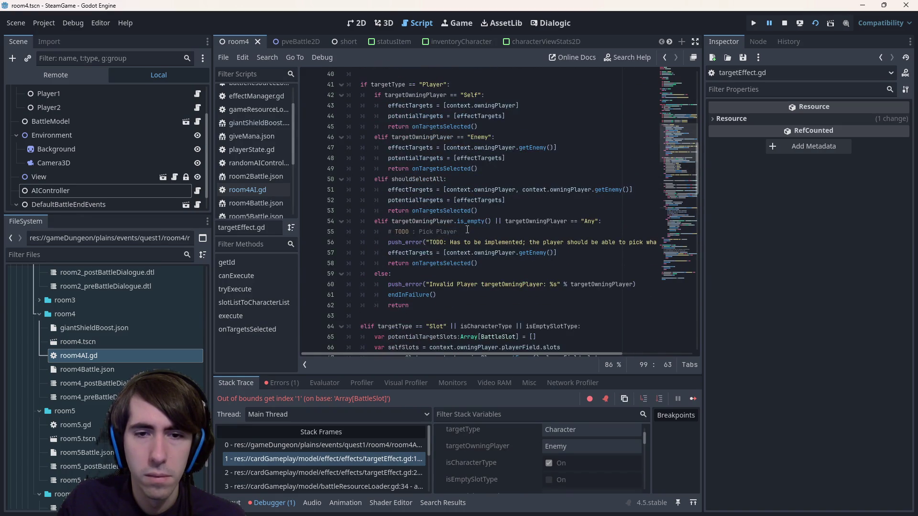
pyautogui.scroll(-8, 468, 229)
pyautogui.scroll(-4, 520, 466)
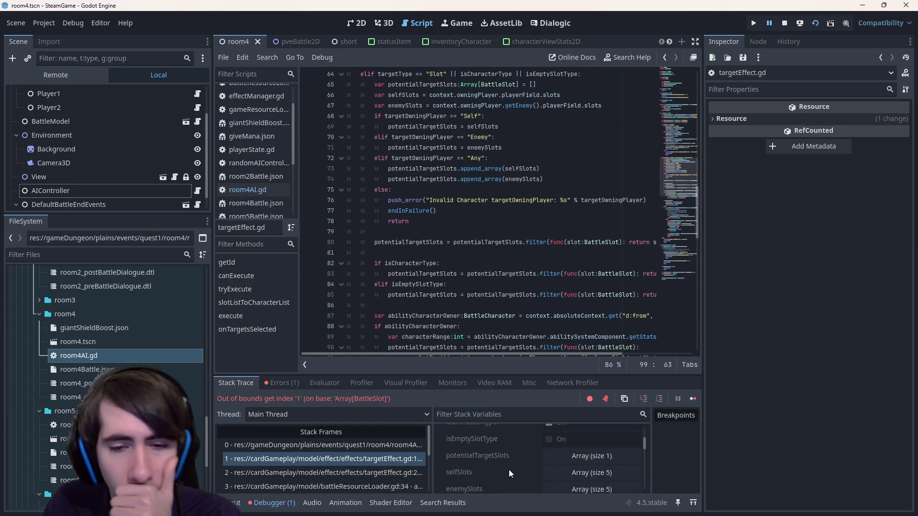
pyautogui.scroll(6, 505, 467)
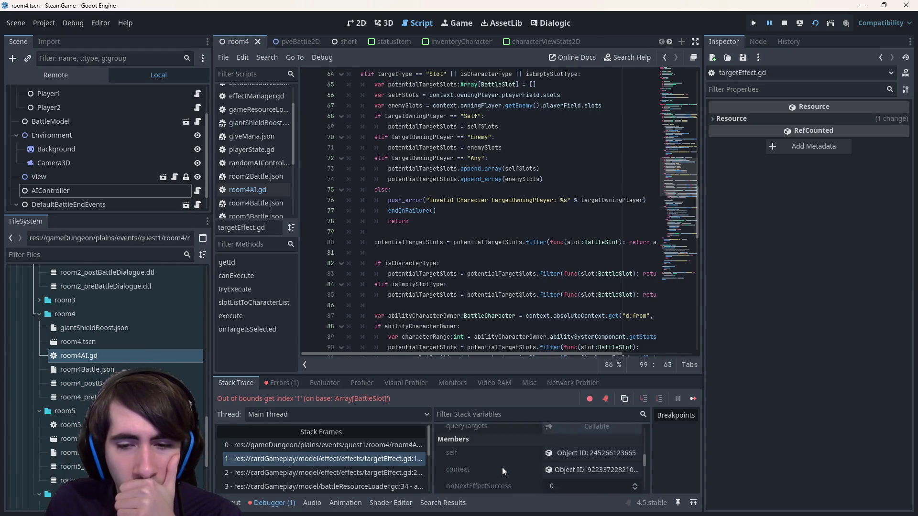
pyautogui.scroll(-4, 501, 466)
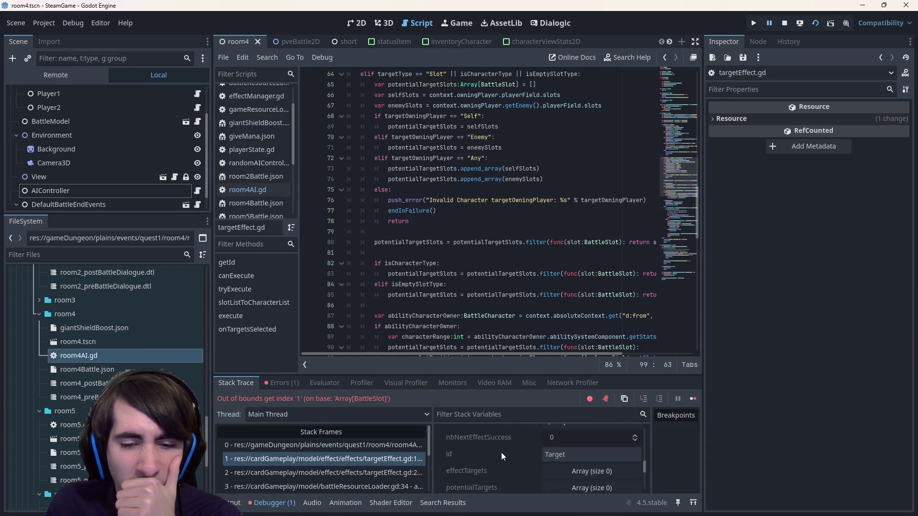
pyautogui.scroll(2, 503, 453)
pyautogui.scroll(1, 505, 454)
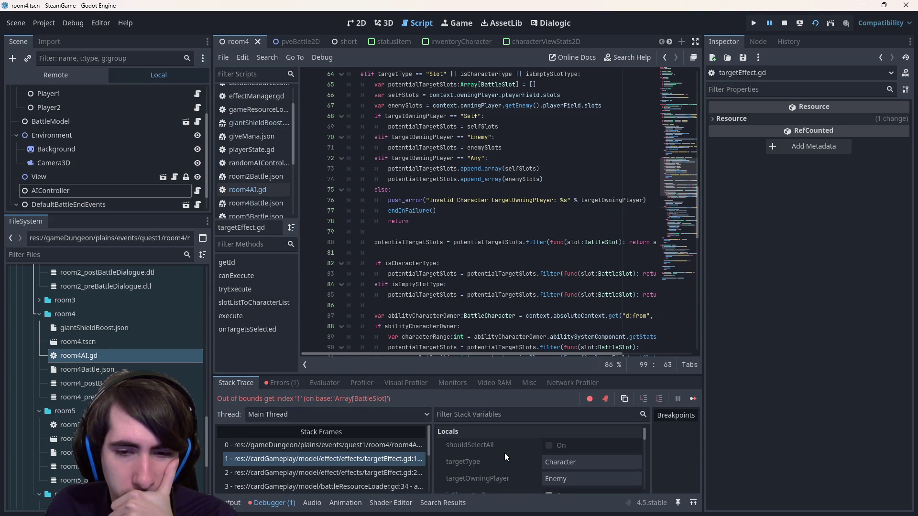
# Switch between stack frames and inspect targetType (Character) and targetOwningPlayer (Enemy)
pyautogui.click(385, 447)
pyautogui.click(398, 460)
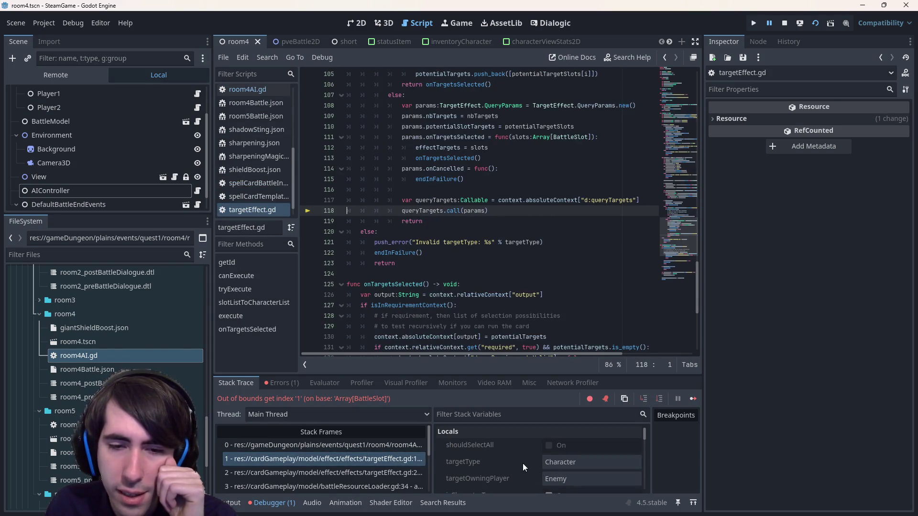
pyautogui.doubleClick(566, 463)
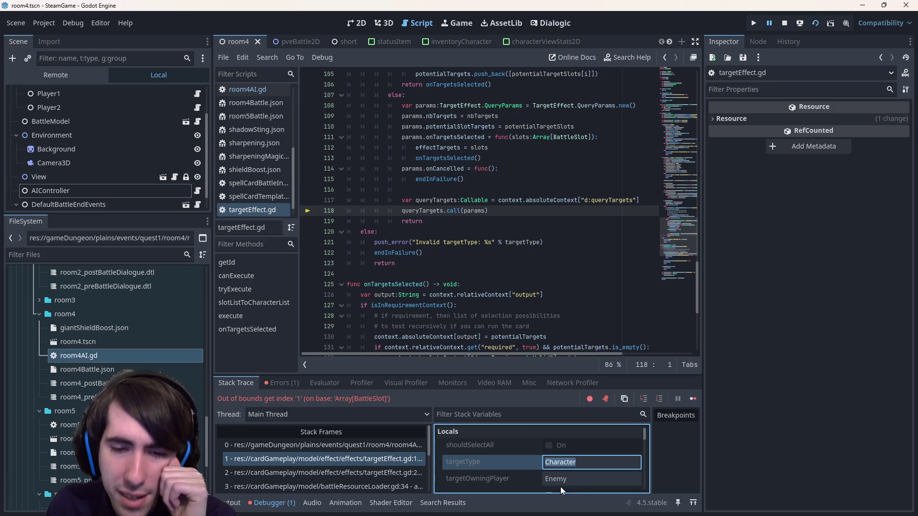
pyautogui.doubleClick(552, 480)
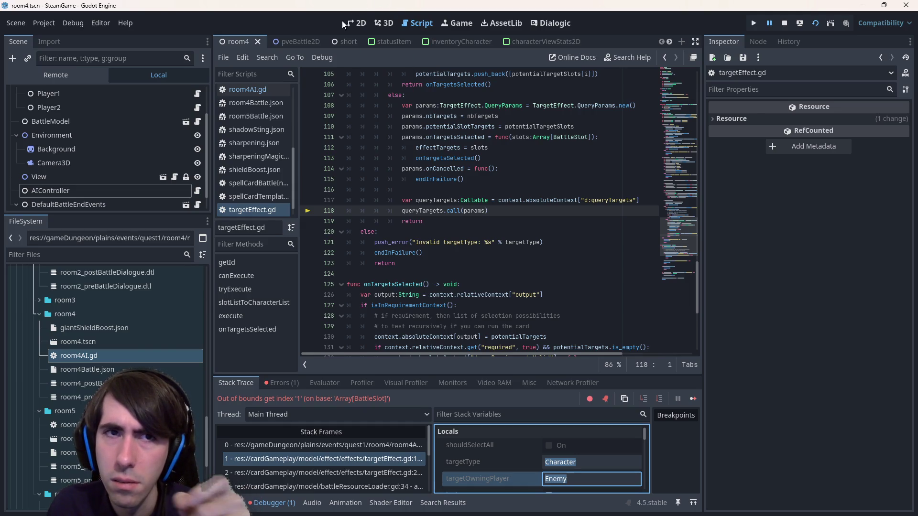
# Check the 2D view, then the Game view, which says embedding is unavailable when maximized
pyautogui.click(358, 23)
pyautogui.click(430, 24)
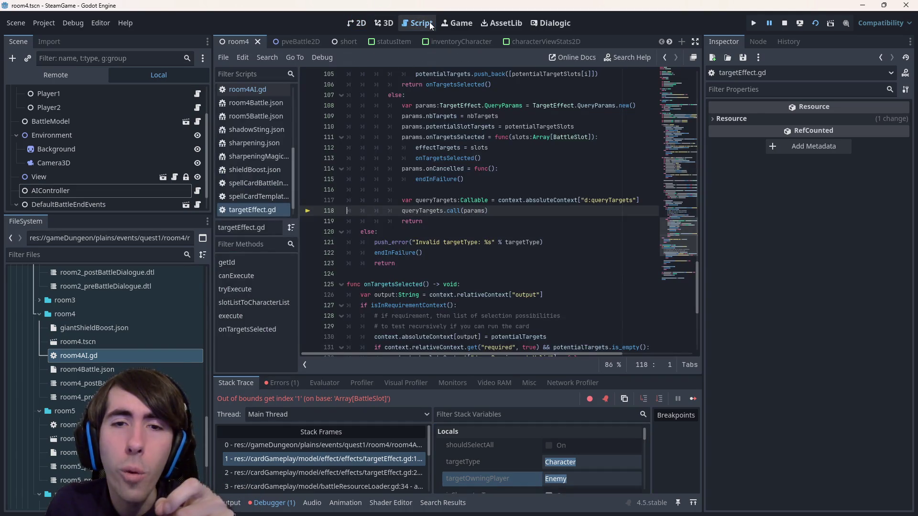
pyautogui.click(446, 23)
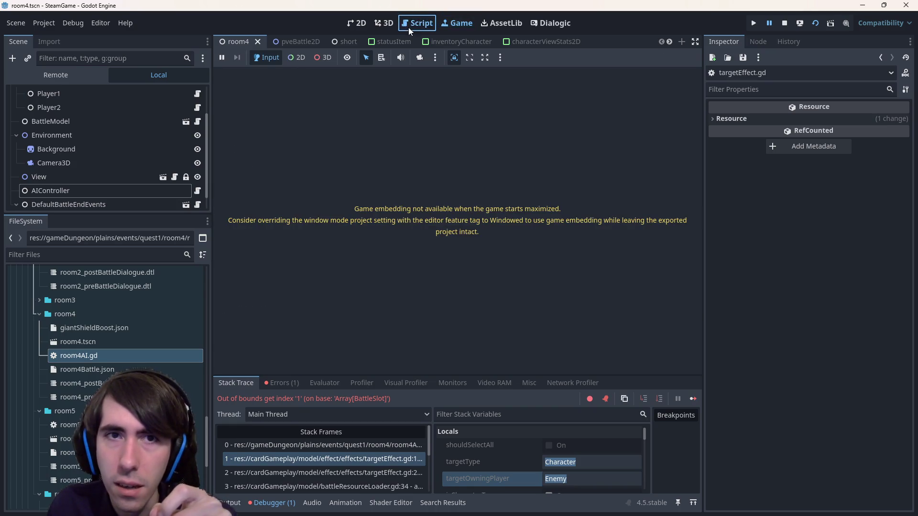
# Open room4AI.gd and follow queryTargets to its AIController definition
pyautogui.click(408, 27)
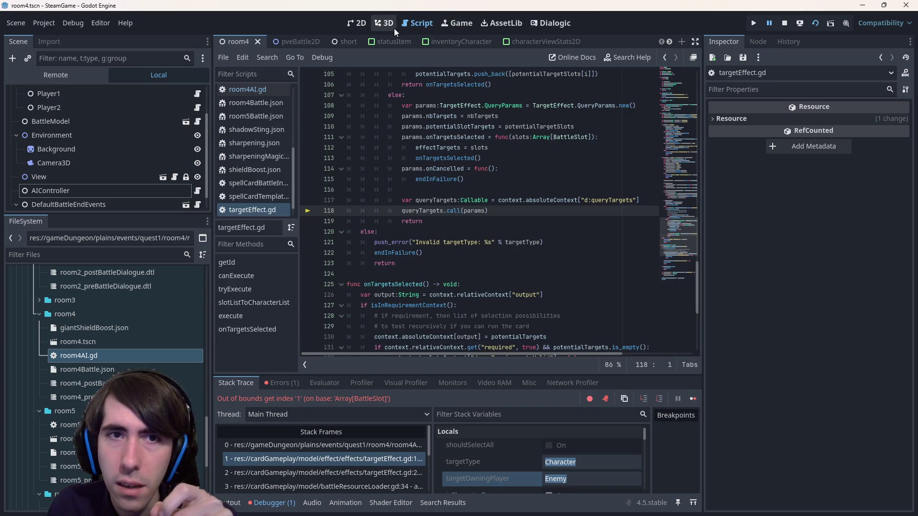
pyautogui.doubleClick(165, 356)
pyautogui.doubleClick(386, 179)
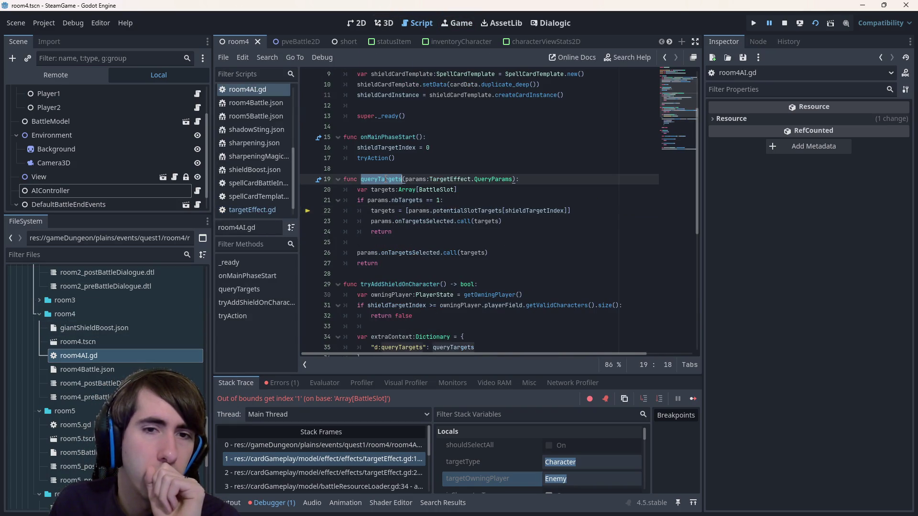
pyautogui.scroll(-3, 414, 289)
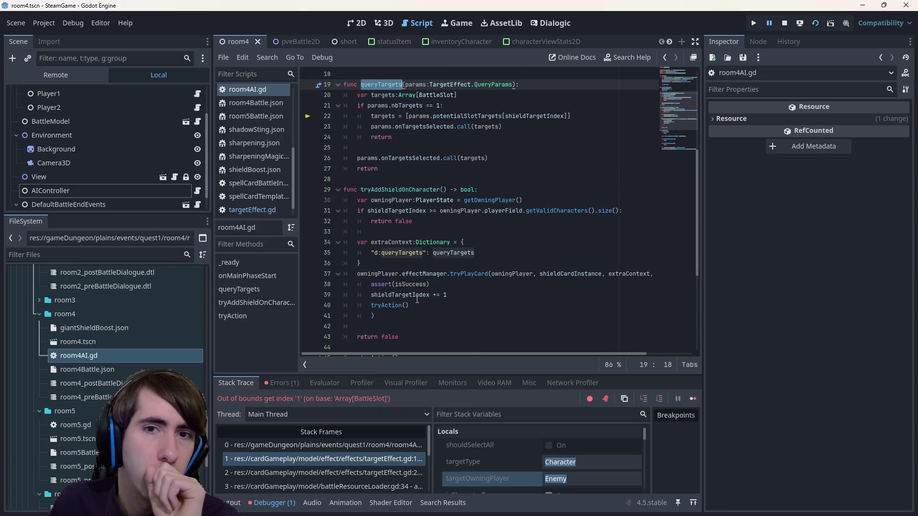
pyautogui.scroll(-3, 417, 299)
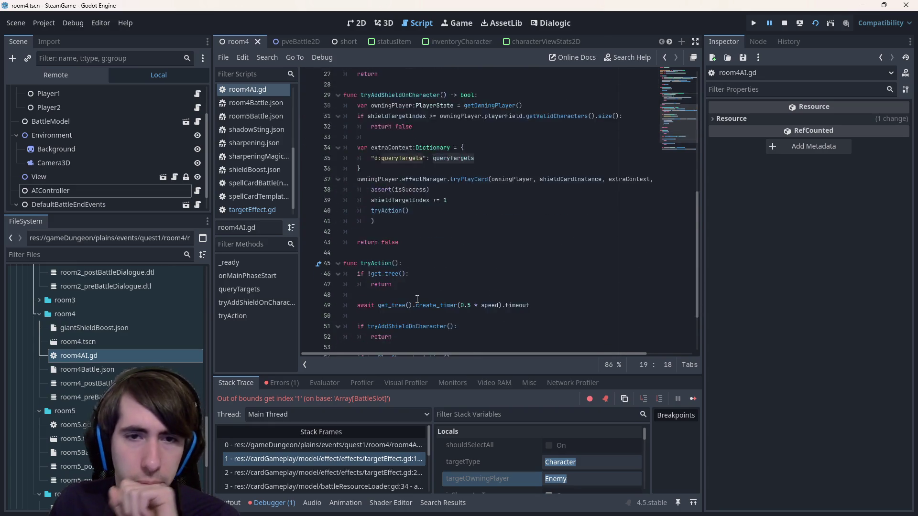
pyautogui.scroll(8, 417, 300)
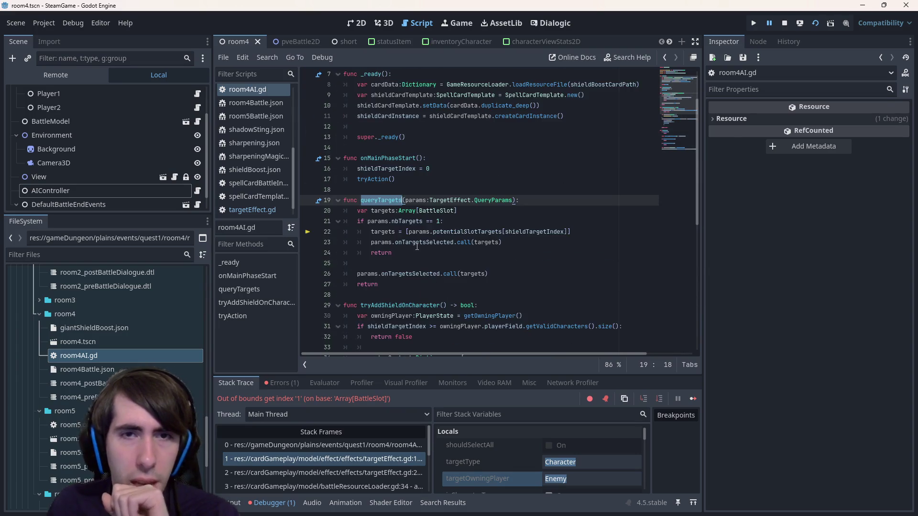
pyautogui.keyDown('ctrl'); pyautogui.click(391, 74); pyautogui.keyUp('ctrl')
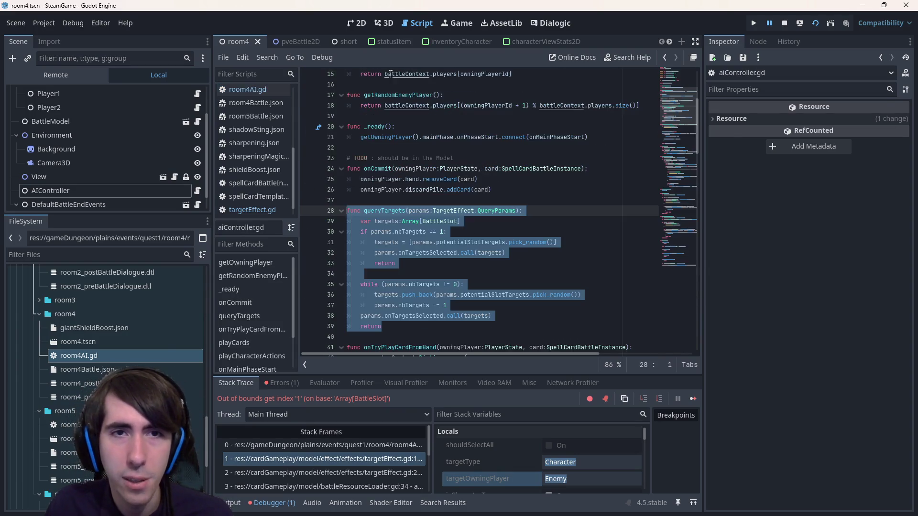
pyautogui.click(464, 243)
# Inspect playCharacterActions and its queryTargets call in aiController.gd, then return to room4AI.gd
pyautogui.scroll(-5, 465, 237)
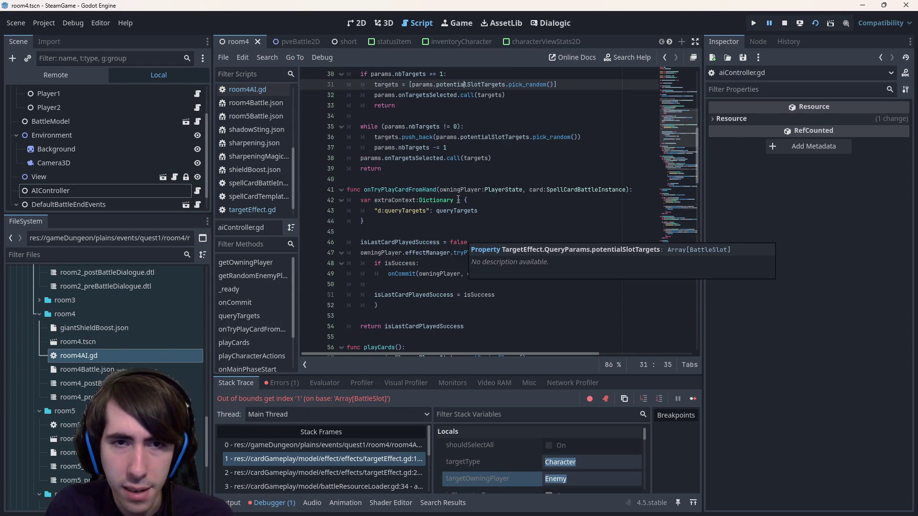
pyautogui.scroll(-7, 458, 201)
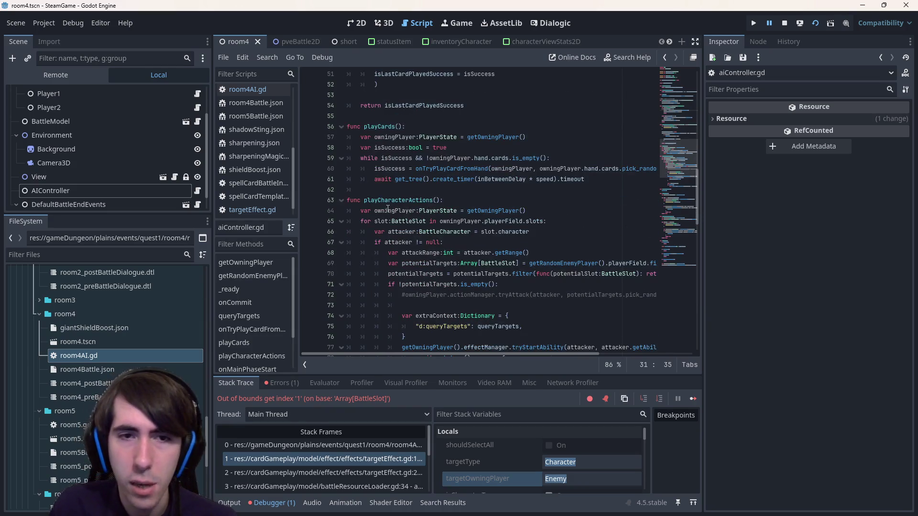
pyautogui.doubleClick(390, 200)
pyautogui.scroll(-3, 397, 217)
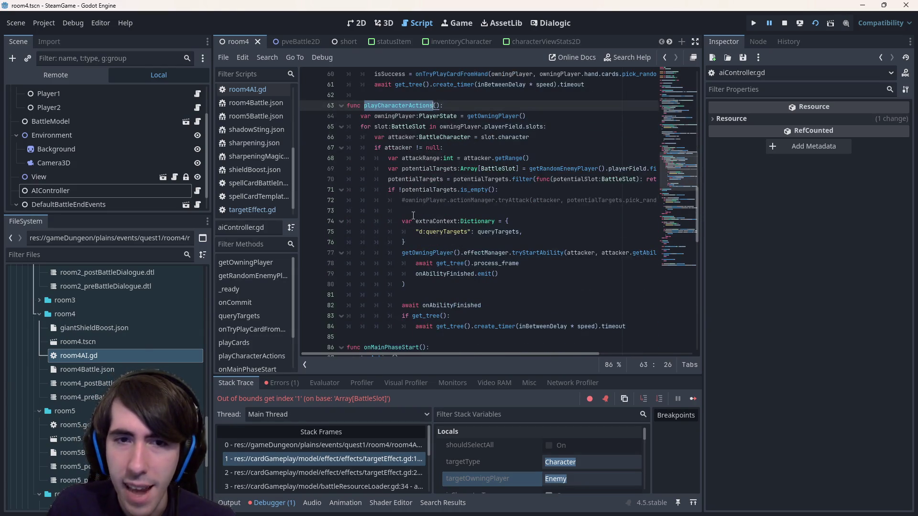
pyautogui.doubleClick(491, 232)
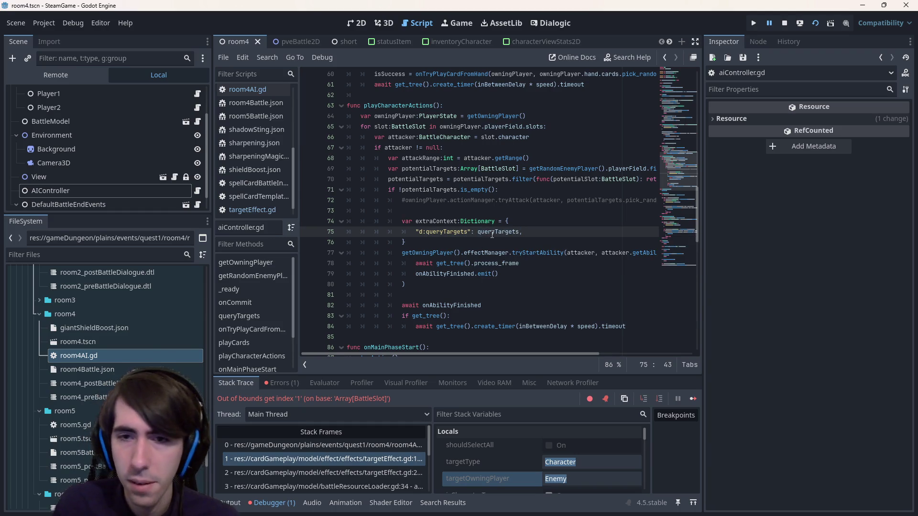
pyautogui.hotkey('alt', 'Left')
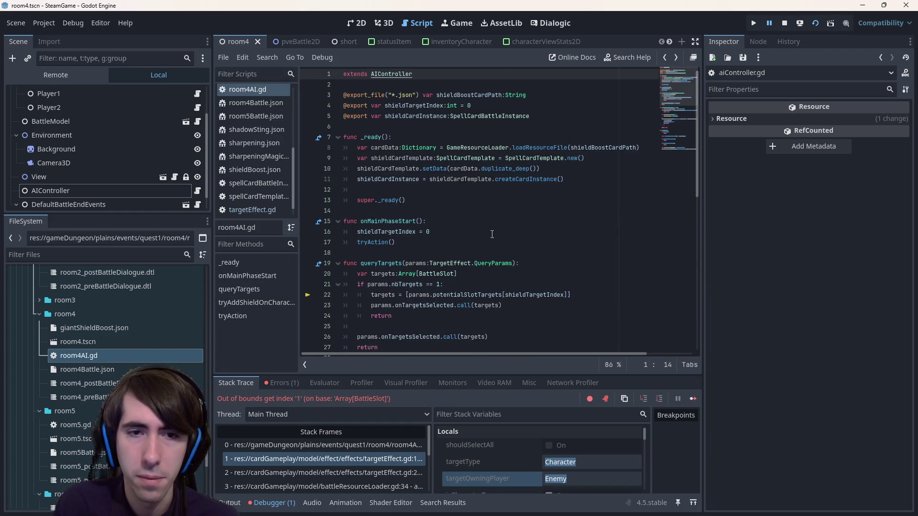
# Rename queryTargets to queryTargetForShield in room4AI.gd, update line 35, save, and restart the game
pyautogui.hotkey('alt', 'Left')
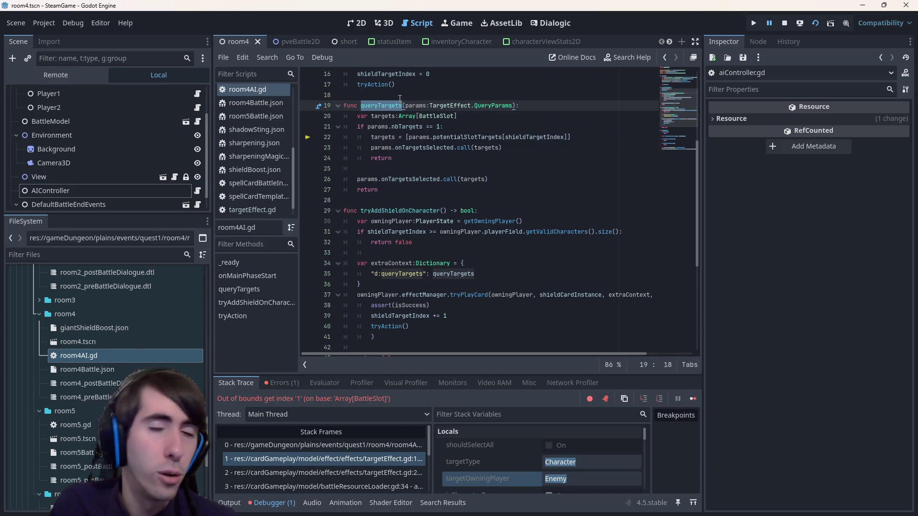
pyautogui.press('Escape')
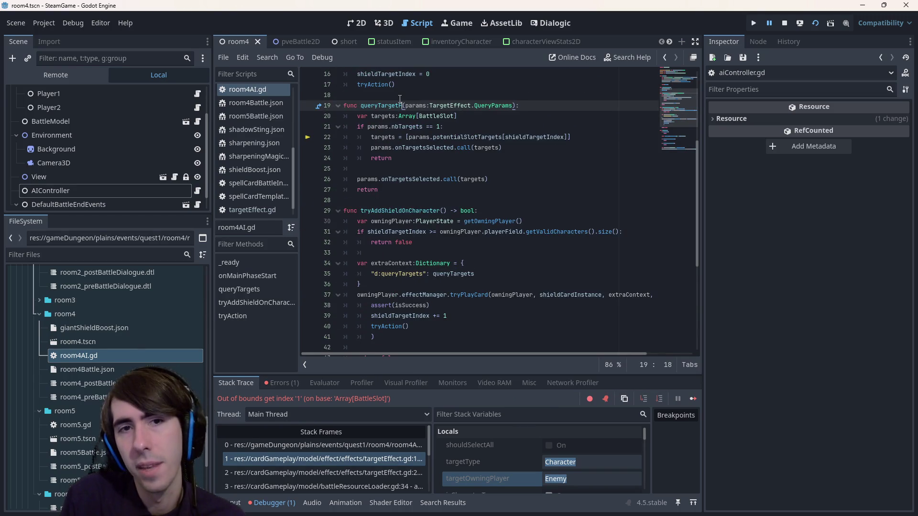
pyautogui.write('ForShied')
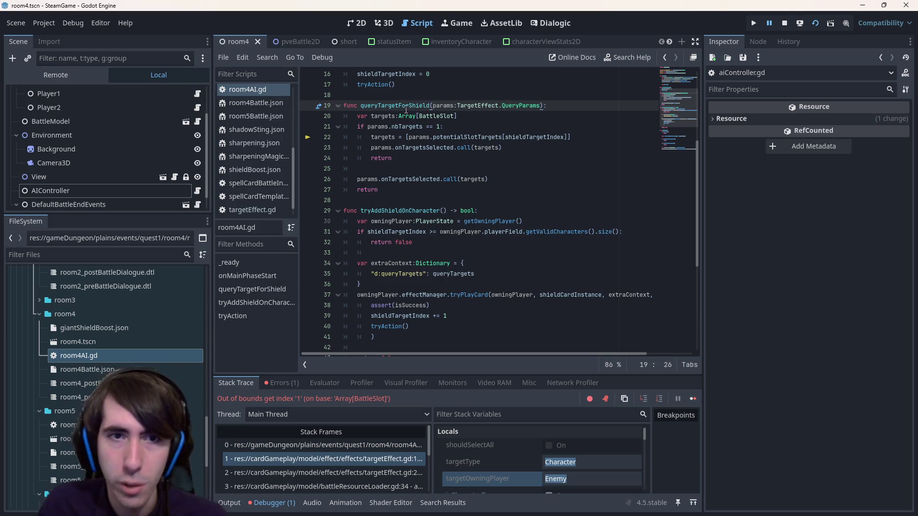
pyautogui.click(441, 274)
pyautogui.write('queryTargetForShield')
pyautogui.hotkey('ctrl', 's')
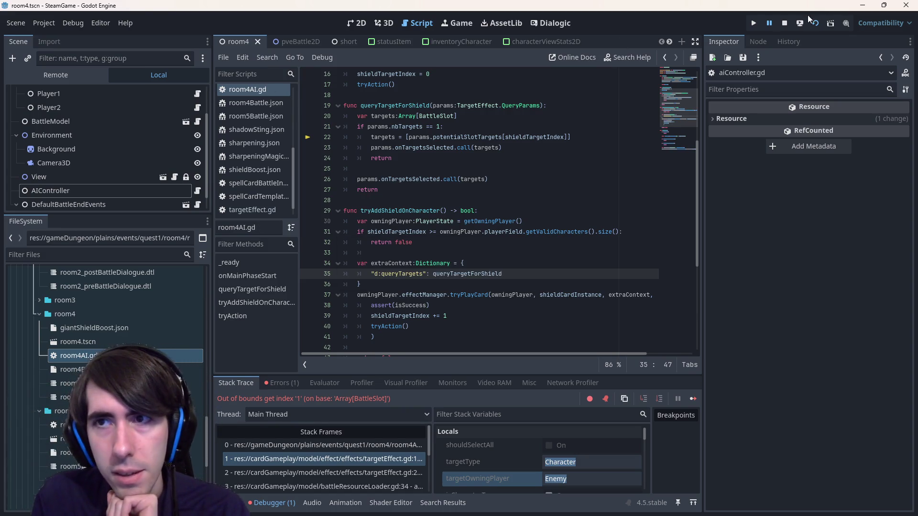
pyautogui.click(784, 22)
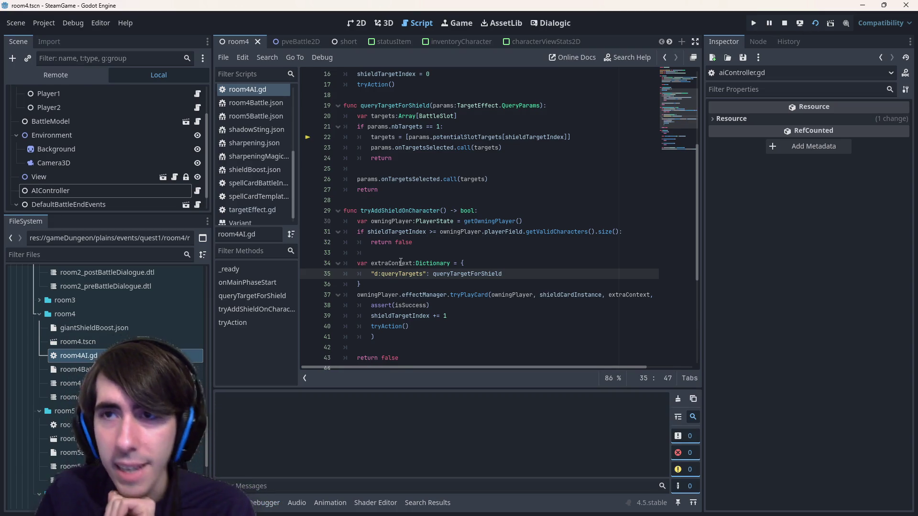
pyautogui.press('F5')
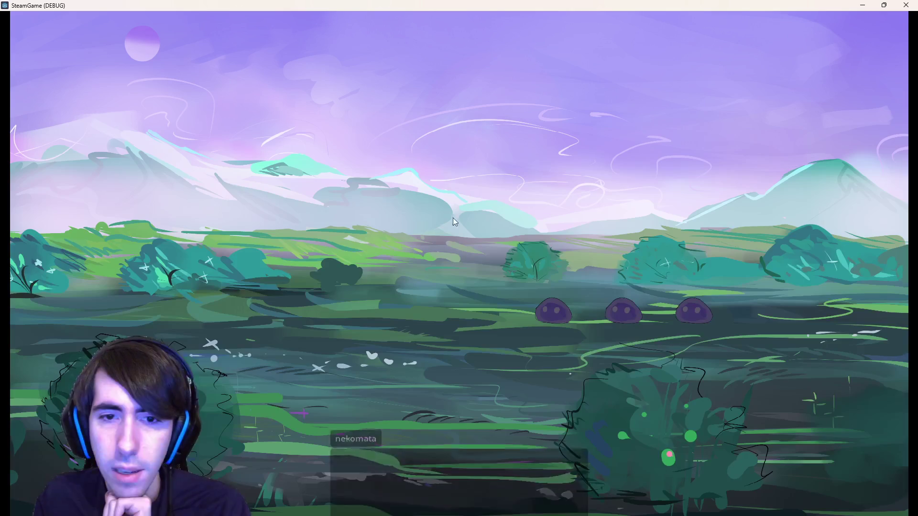
# Skip the dialogue, place both heroes on the battlefield, and end the first turn so slimes gain shields
pyautogui.click(393, 282)
pyautogui.click(392, 283)
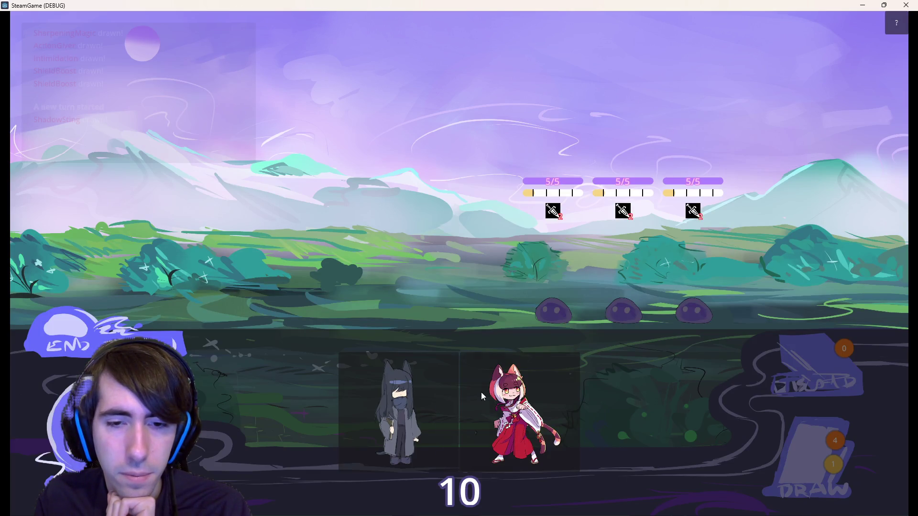
pyautogui.moveTo(481, 392); pyautogui.dragTo(392, 316)
pyautogui.moveTo(462, 411)
pyautogui.mouseDown()
pyautogui.moveTo(308, 296)
pyautogui.moveTo(317, 299)
pyautogui.mouseUp()
pyautogui.click(173, 340)
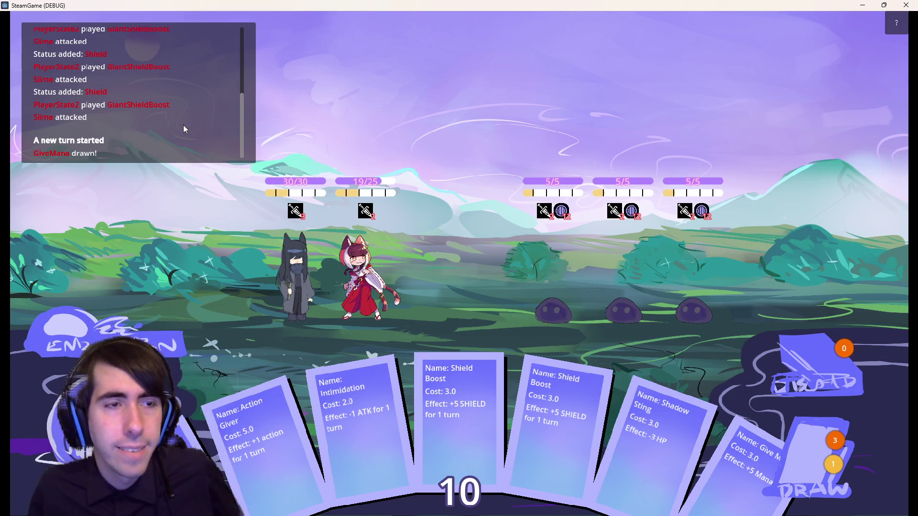
pyautogui.scroll(3, 183, 125)
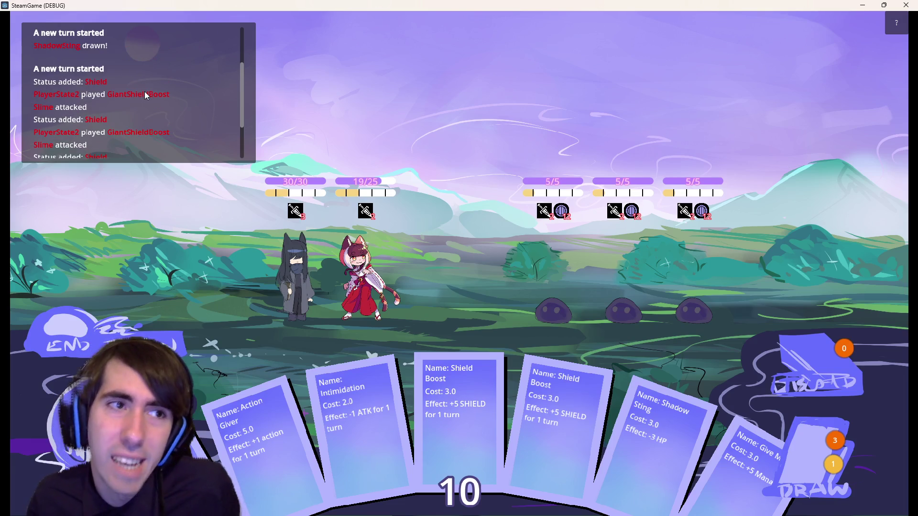
pyautogui.scroll(-5, 147, 95)
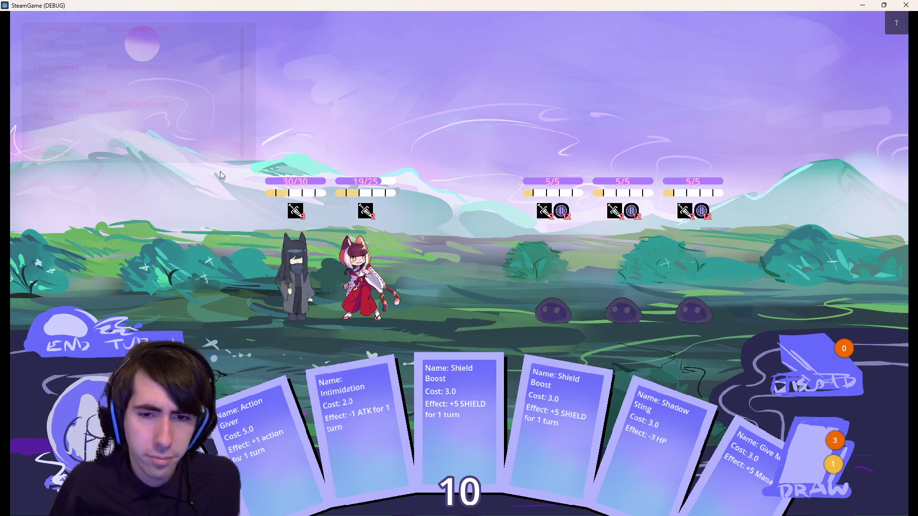
pyautogui.click(55, 358)
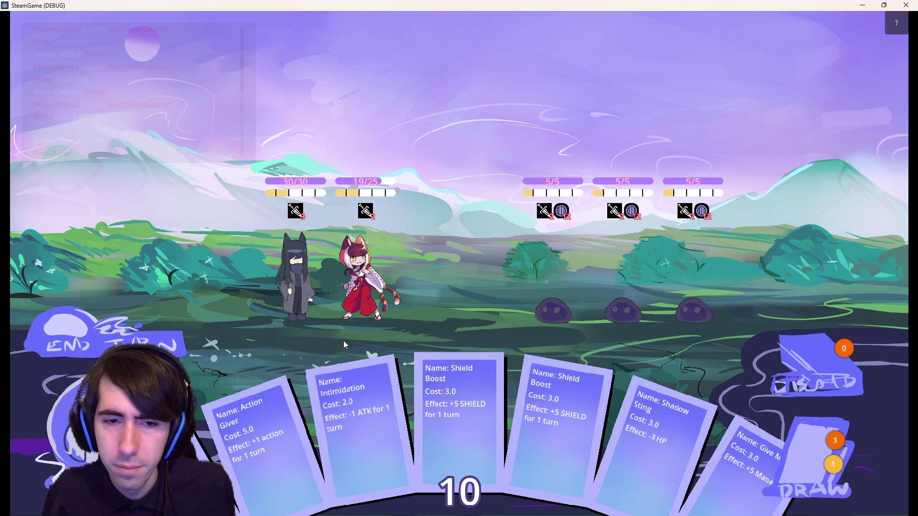
# Give mana to the dark-haired hero, shield the red-haired hero, and end the turn
pyautogui.moveTo(754, 462); pyautogui.dragTo(301, 270)
pyautogui.click(808, 459)
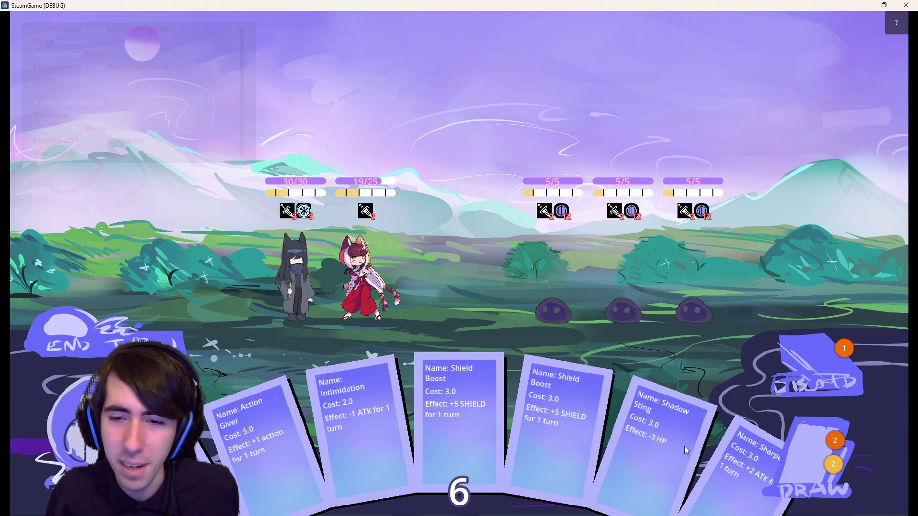
pyautogui.click(809, 438)
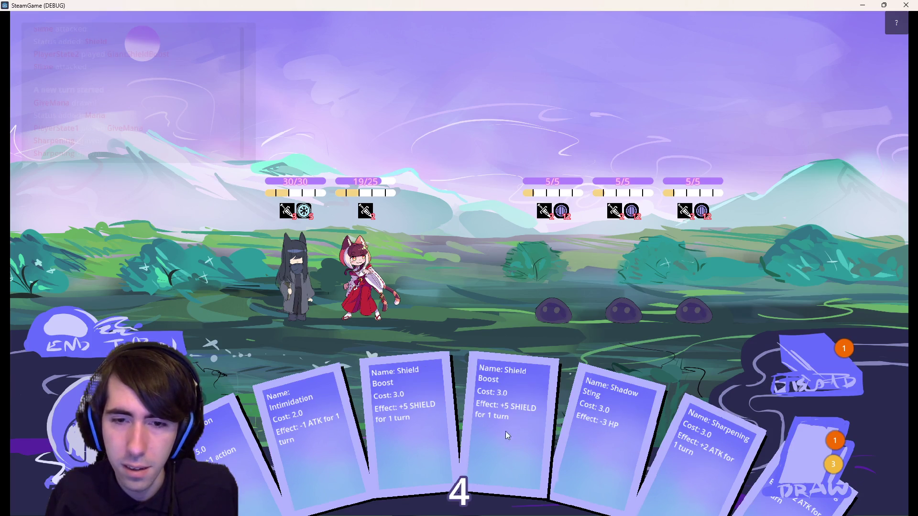
pyautogui.moveTo(509, 437); pyautogui.dragTo(366, 282)
pyautogui.click(222, 346)
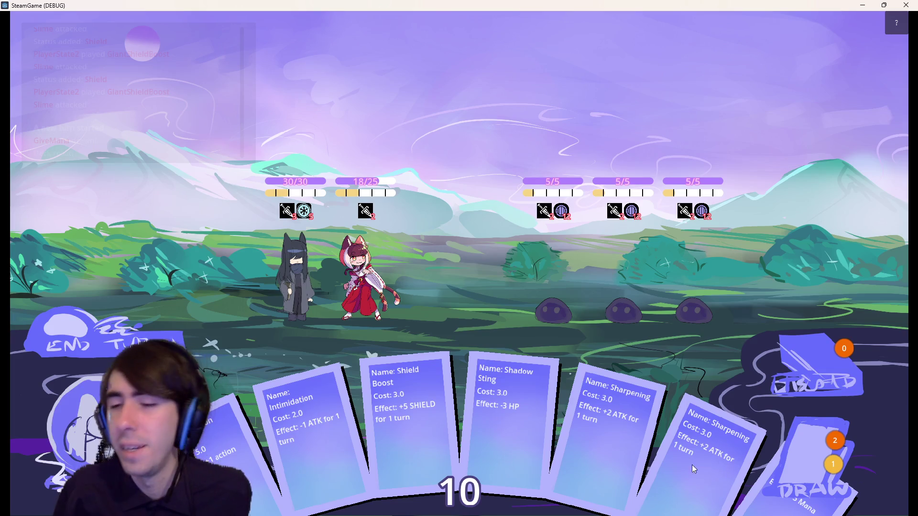
# Draw cards and stack Give Mana, Shield Boost and an action card on the dark-haired hero
pyautogui.moveTo(720, 480); pyautogui.dragTo(271, 265)
pyautogui.click(796, 449)
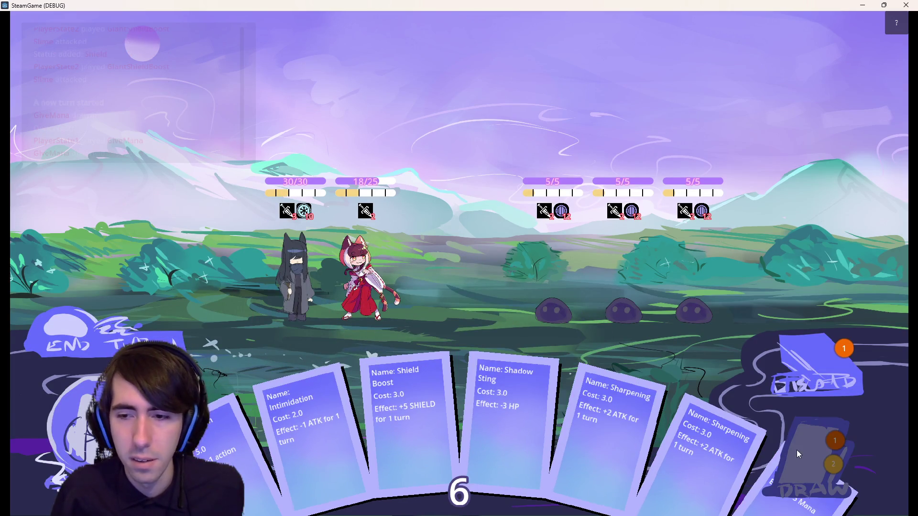
pyautogui.moveTo(330, 416); pyautogui.dragTo(271, 274)
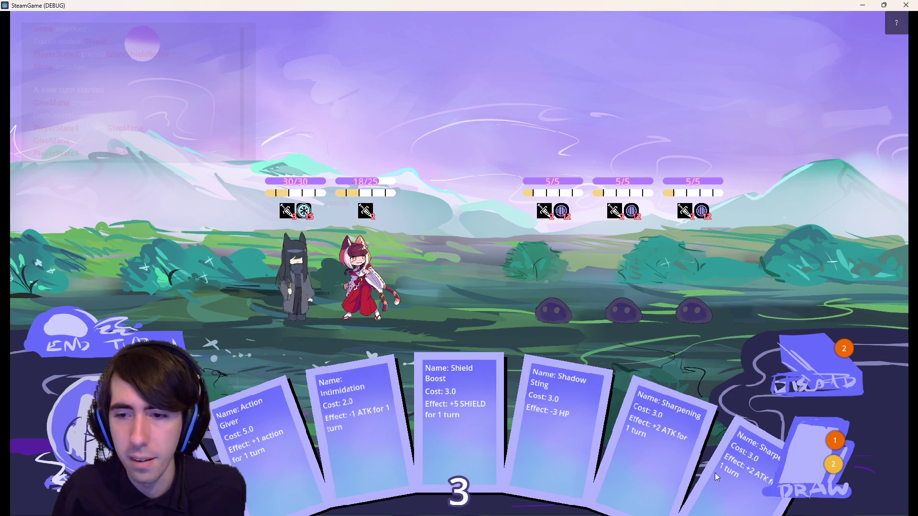
pyautogui.click(807, 466)
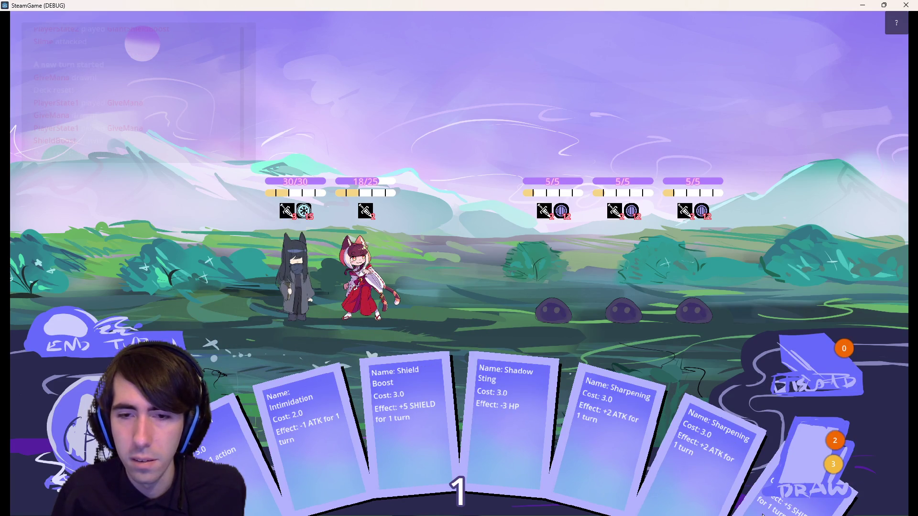
pyautogui.moveTo(354, 407)
pyautogui.mouseDown()
pyautogui.moveTo(335, 311)
pyautogui.moveTo(297, 277)
pyautogui.mouseUp()
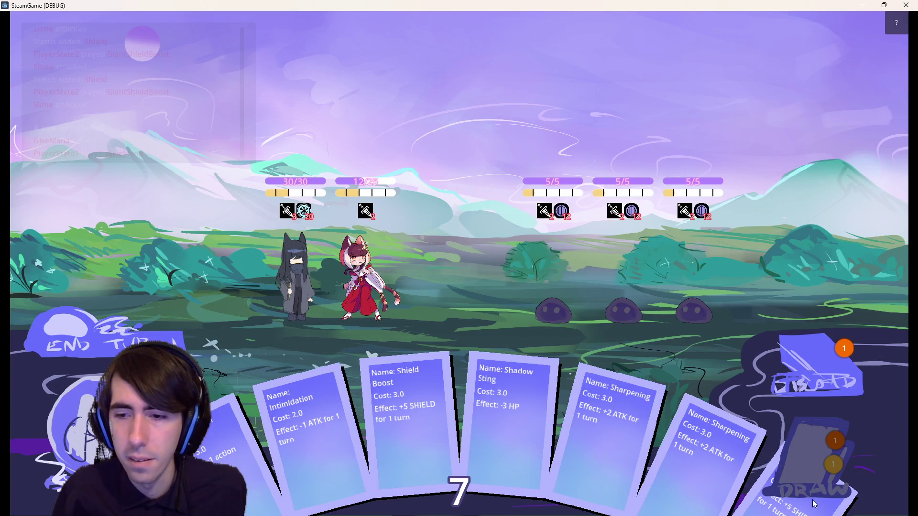
pyautogui.click(808, 453)
pyautogui.moveTo(738, 431)
pyautogui.mouseDown()
pyautogui.moveTo(306, 301)
pyautogui.moveTo(297, 282)
pyautogui.mouseUp()
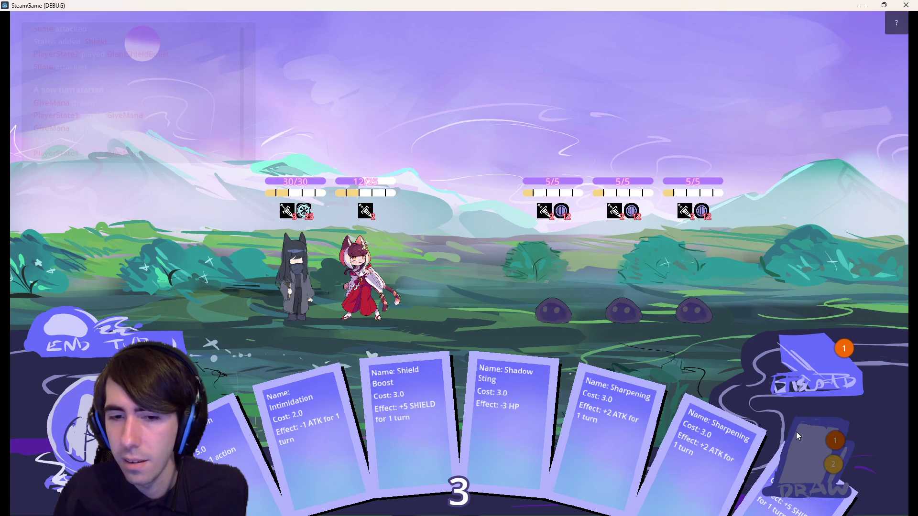
pyautogui.click(796, 432)
pyautogui.moveTo(617, 431); pyautogui.dragTo(618, 348)
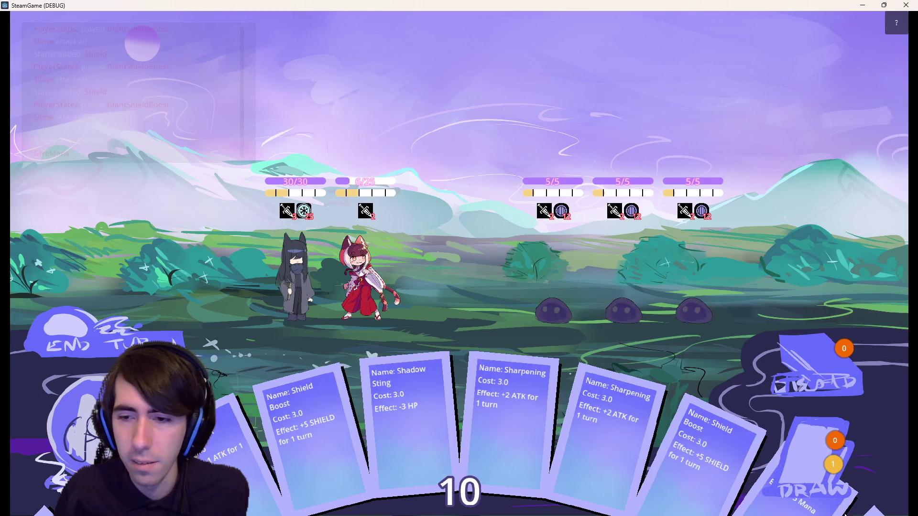
pyautogui.moveTo(459, 420)
pyautogui.mouseDown()
pyautogui.moveTo(330, 282)
pyautogui.moveTo(366, 272)
pyautogui.mouseUp()
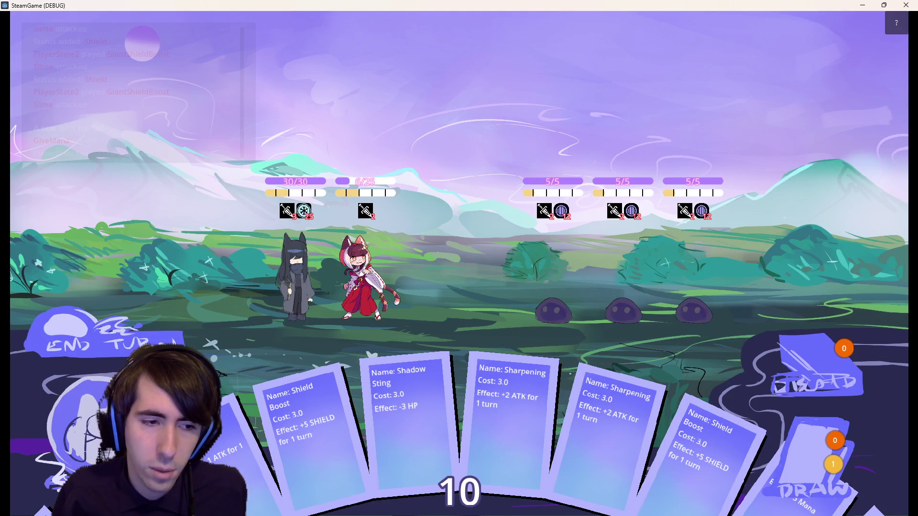
pyautogui.moveTo(225, 431)
pyautogui.mouseDown()
pyautogui.moveTo(155, 297)
pyautogui.moveTo(250, 260)
pyautogui.moveTo(295, 265)
pyautogui.mouseUp()
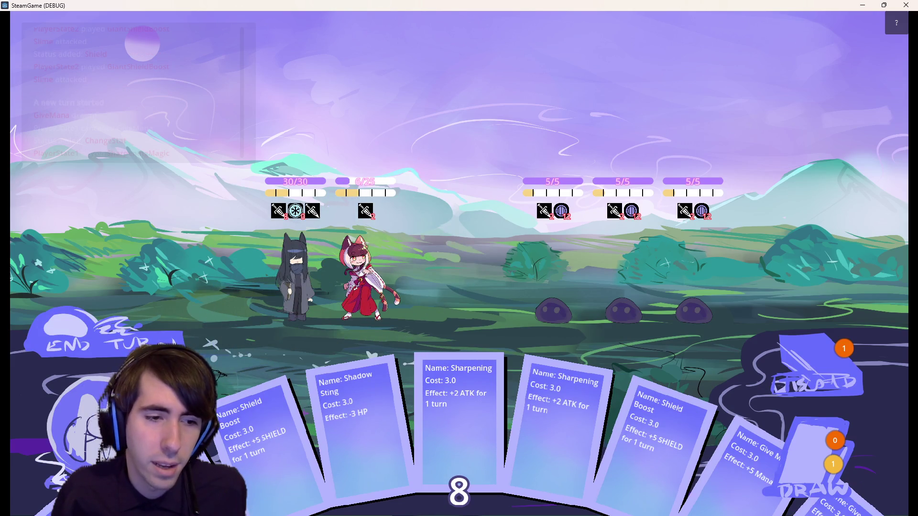
pyautogui.moveTo(77, 464)
pyautogui.mouseDown()
pyautogui.moveTo(288, 267)
pyautogui.moveTo(545, 280)
pyautogui.mouseUp()
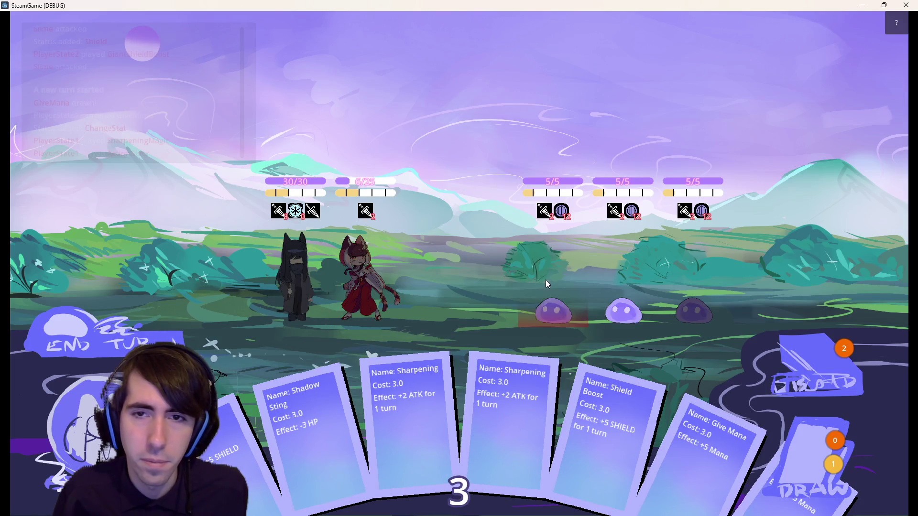
# Attack the first slime, then draw two cards and play Give Mana on the dark-haired hero
pyautogui.moveTo(341, 280); pyautogui.dragTo(547, 279)
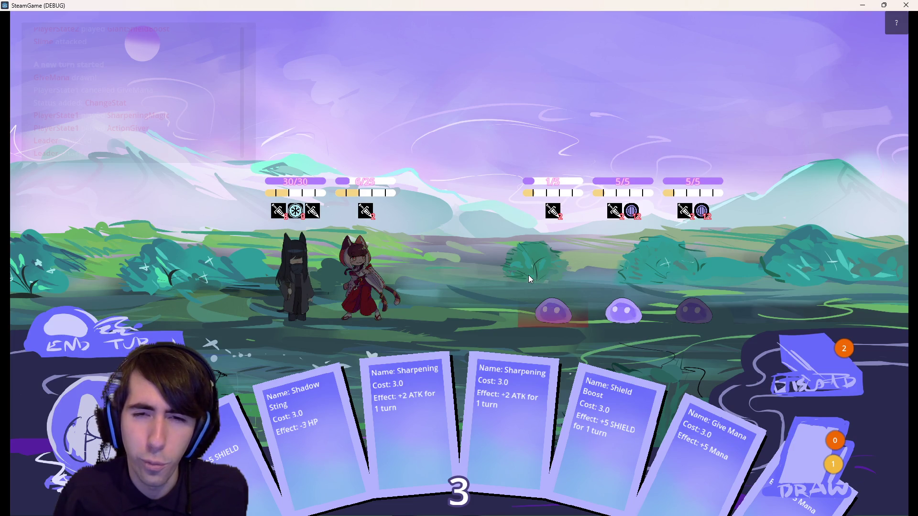
pyautogui.moveTo(813, 473)
pyautogui.mouseDown()
pyautogui.moveTo(357, 285)
pyautogui.moveTo(368, 280)
pyautogui.moveTo(284, 275)
pyautogui.mouseUp()
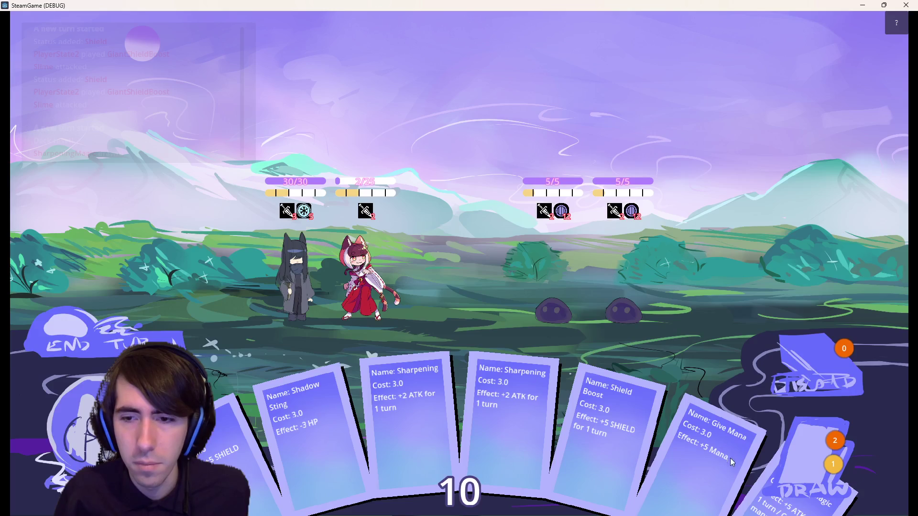
pyautogui.moveTo(704, 477)
pyautogui.mouseDown()
pyautogui.moveTo(268, 286)
pyautogui.moveTo(274, 274)
pyautogui.mouseUp()
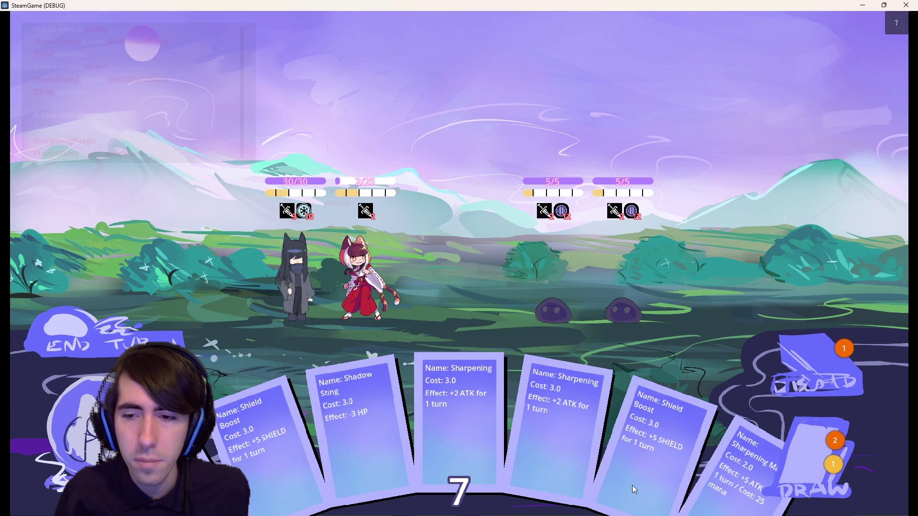
pyautogui.click(787, 447)
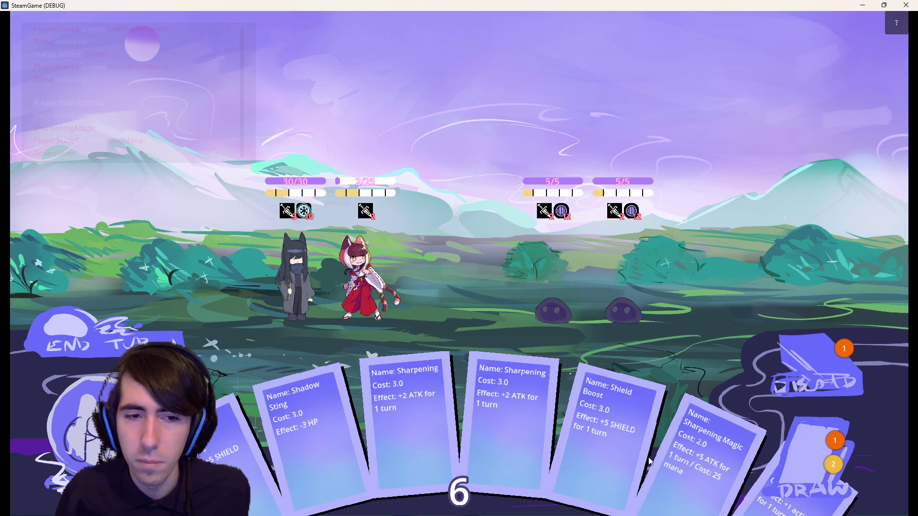
pyautogui.click(792, 478)
pyautogui.moveTo(583, 379); pyautogui.dragTo(285, 264)
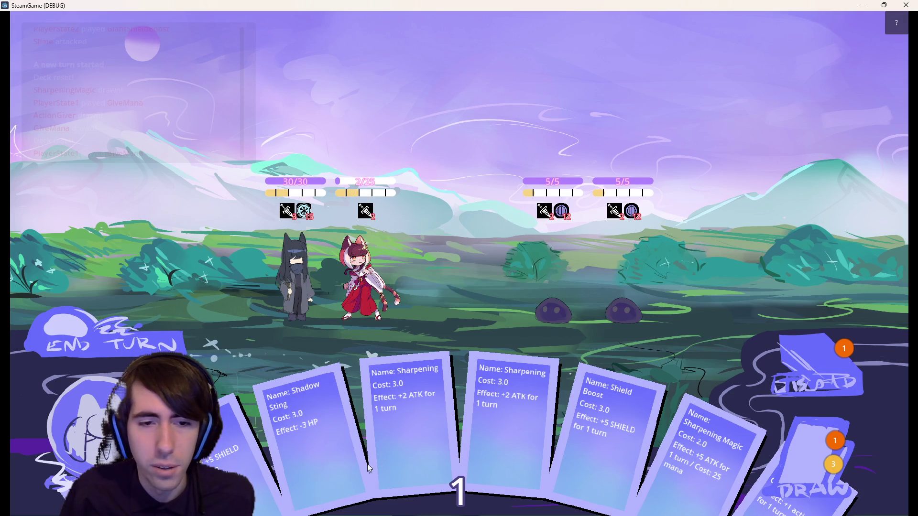
# Try the Sharpening and Shield Boost cards, end the turn, then play Shield Boost on the new turn
pyautogui.moveTo(397, 449)
pyautogui.mouseDown()
pyautogui.moveTo(363, 295)
pyautogui.moveTo(349, 447)
pyautogui.mouseUp()
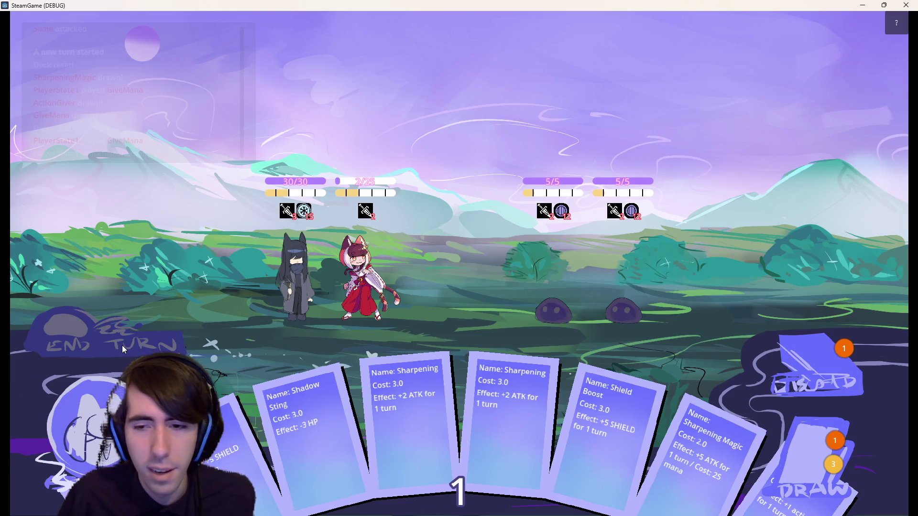
pyautogui.moveTo(532, 366)
pyautogui.mouseDown()
pyautogui.moveTo(382, 230)
pyautogui.moveTo(355, 258)
pyautogui.mouseUp()
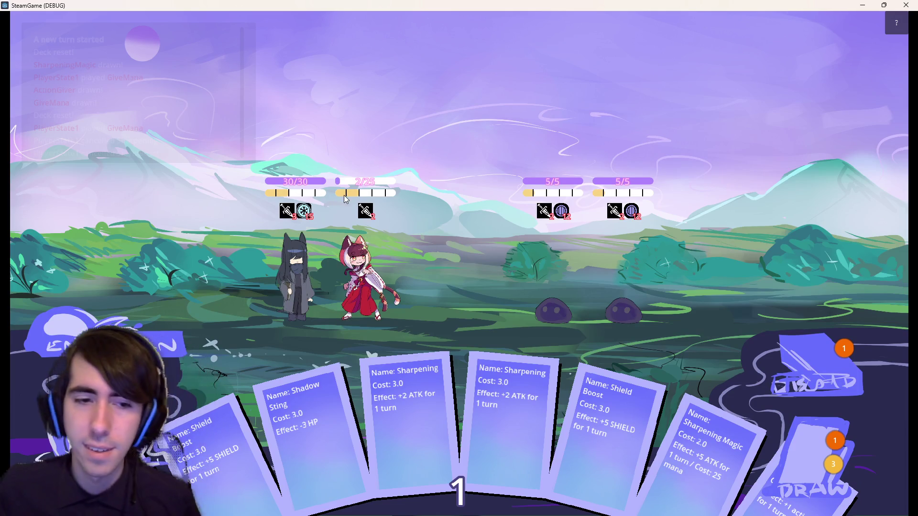
pyautogui.moveTo(311, 221)
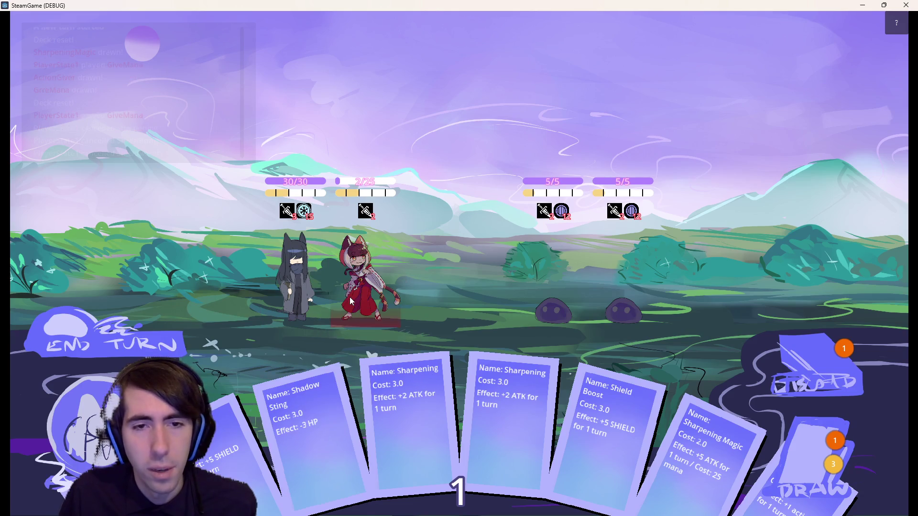
pyautogui.click(164, 330)
pyautogui.click(167, 337)
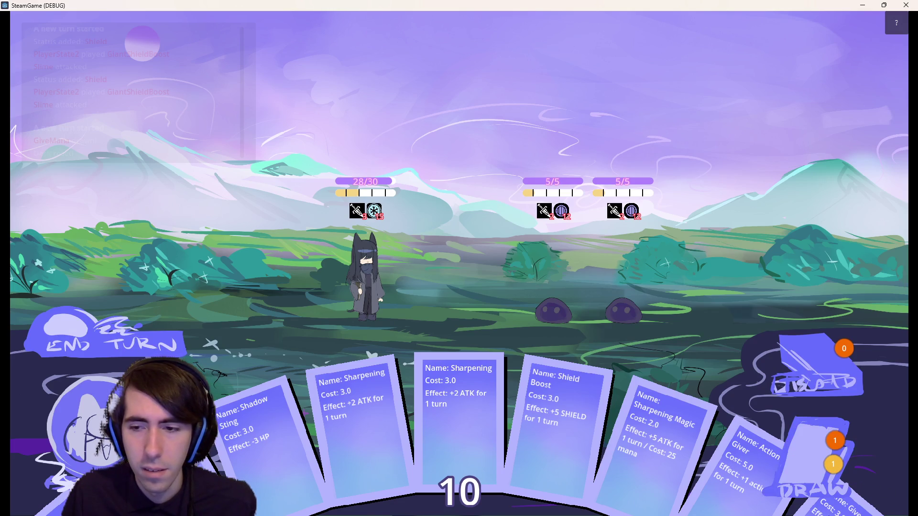
pyautogui.moveTo(564, 421)
pyautogui.mouseDown()
pyautogui.moveTo(354, 311)
pyautogui.moveTo(345, 297)
pyautogui.mouseUp()
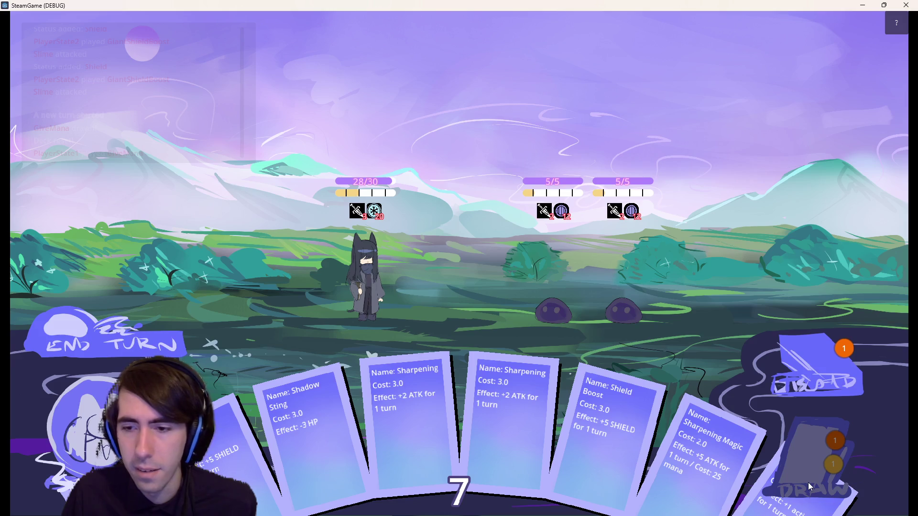
# Draw cards, play another Shield Boost on the player, and end the turn
pyautogui.click(811, 488)
pyautogui.moveTo(507, 420)
pyautogui.mouseDown()
pyautogui.moveTo(445, 323)
pyautogui.moveTo(357, 248)
pyautogui.moveTo(380, 255)
pyautogui.mouseUp()
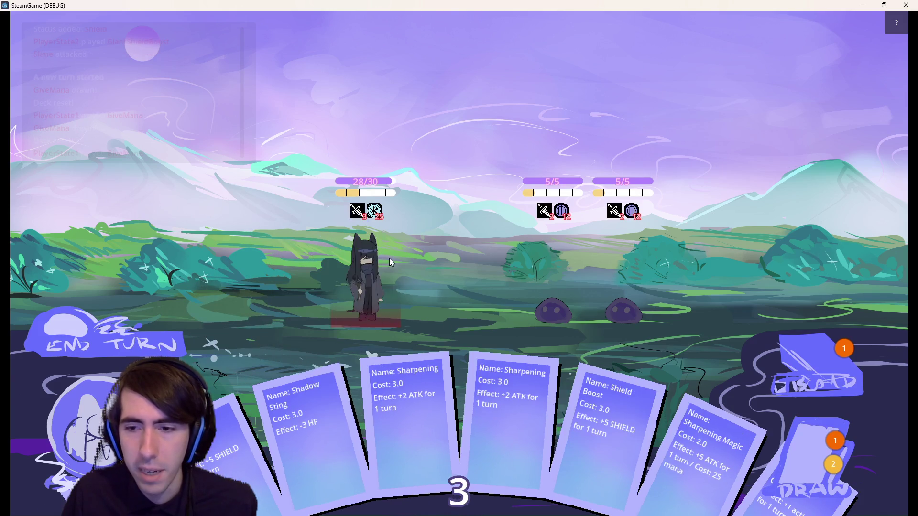
pyautogui.click(808, 445)
pyautogui.click(119, 336)
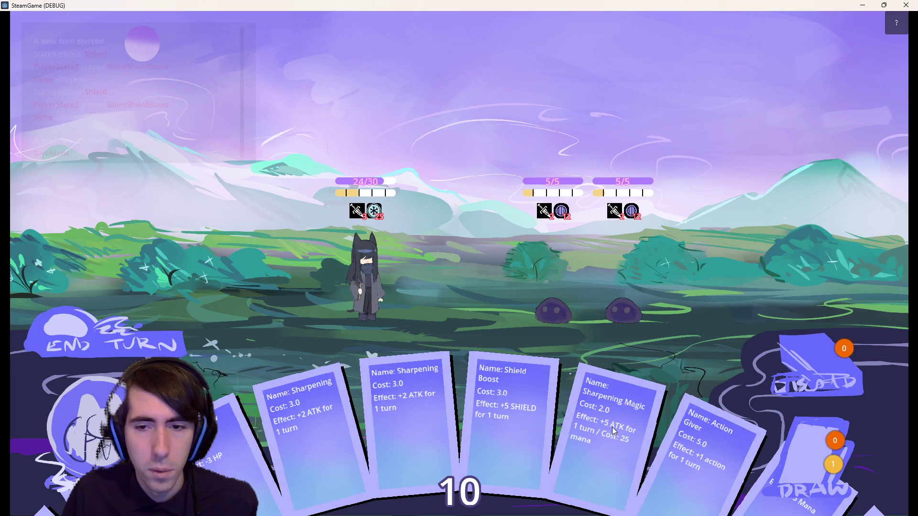
# Buff with Sharpening Magic and Action Giver, kill the first slime with Shadow Sting, end turn, stop the game
pyautogui.moveTo(607, 443); pyautogui.dragTo(375, 267)
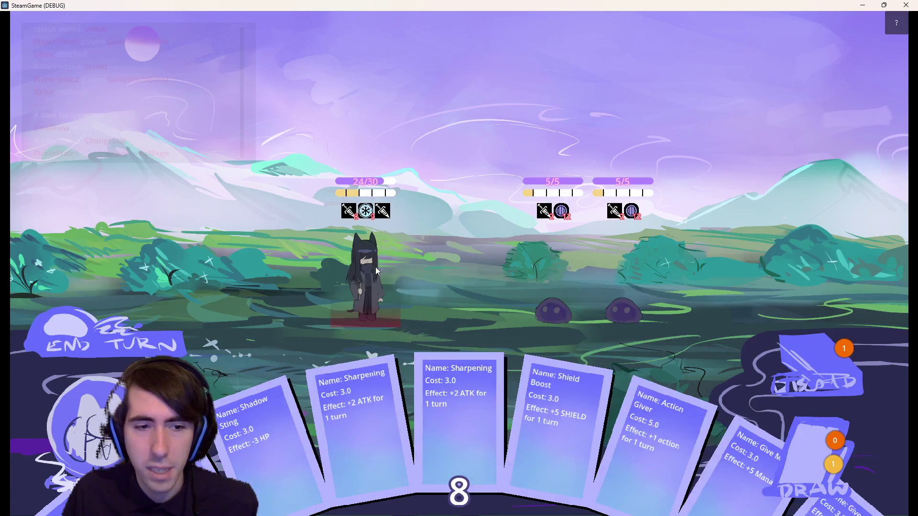
pyautogui.moveTo(602, 401); pyautogui.dragTo(368, 273)
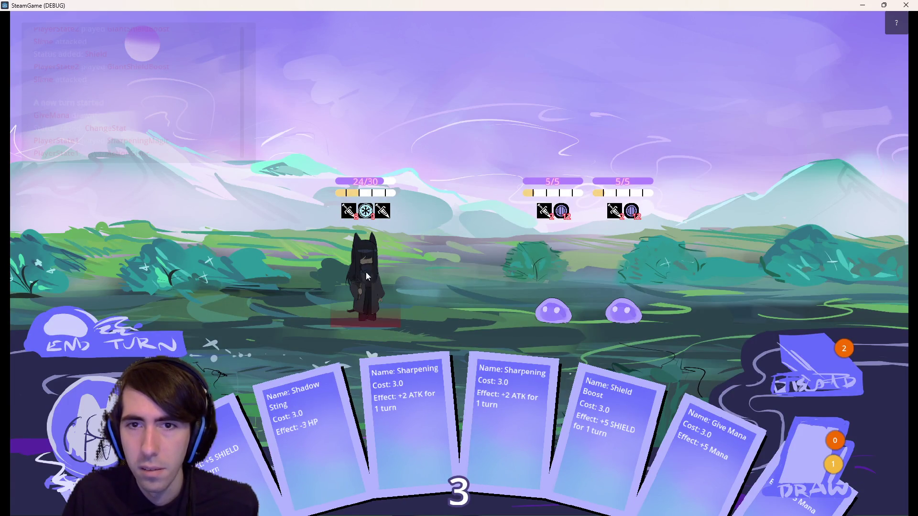
pyautogui.click(553, 285)
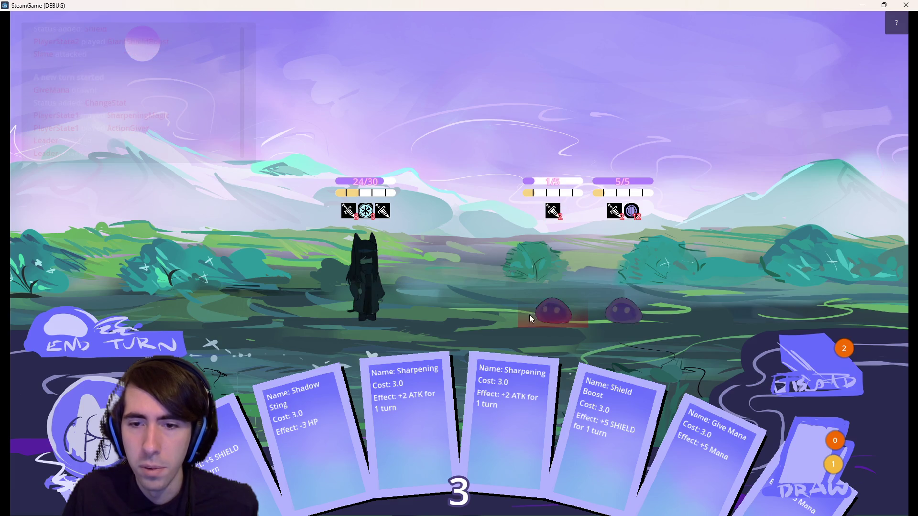
pyautogui.moveTo(276, 434)
pyautogui.mouseDown()
pyautogui.moveTo(533, 283)
pyautogui.moveTo(553, 285)
pyautogui.mouseUp()
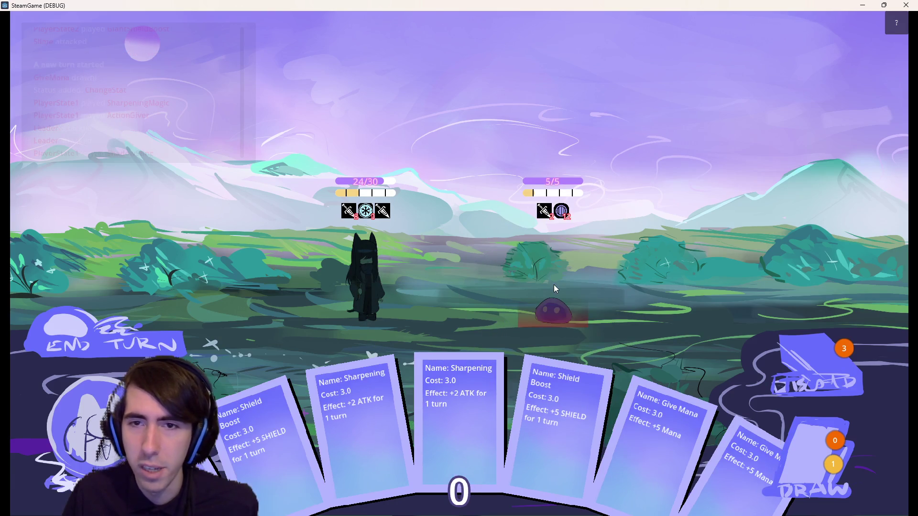
pyautogui.click(111, 321)
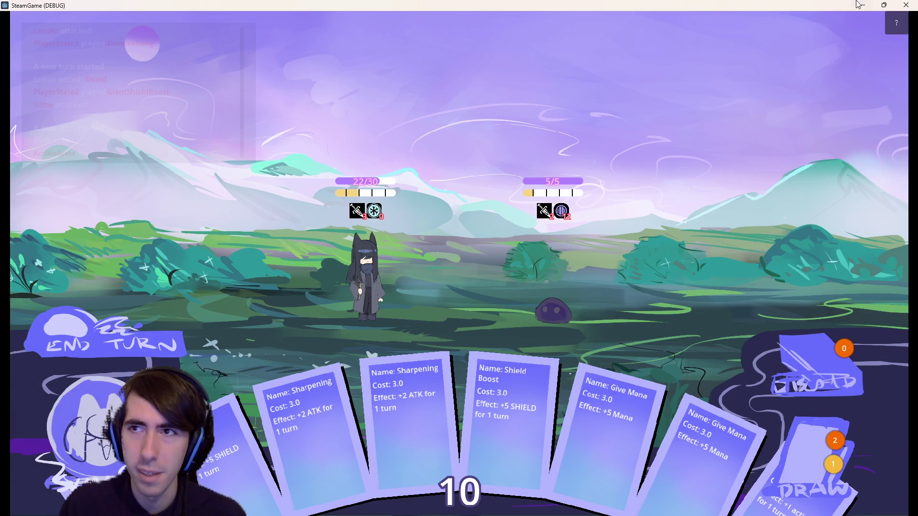
pyautogui.press('F8')
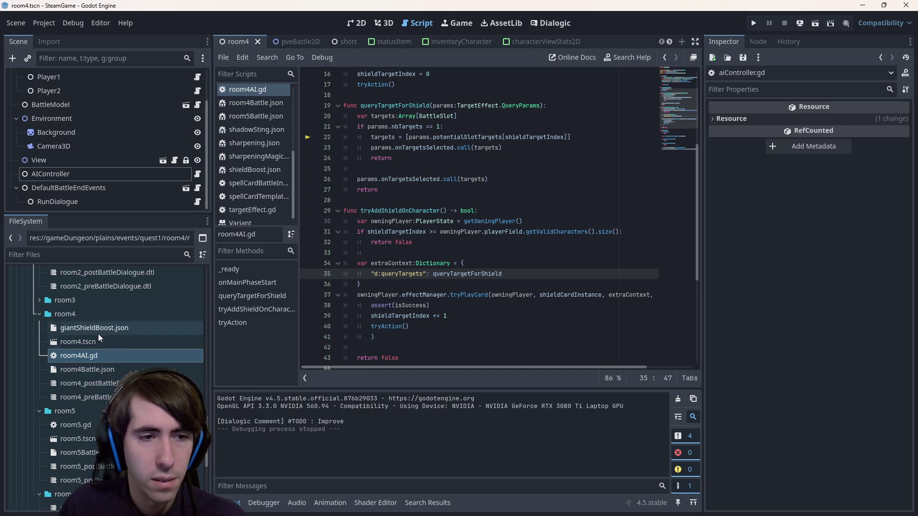
# Open room4Battle.json and rewrite the three Slimes' hp values
pyautogui.doubleClick(110, 368)
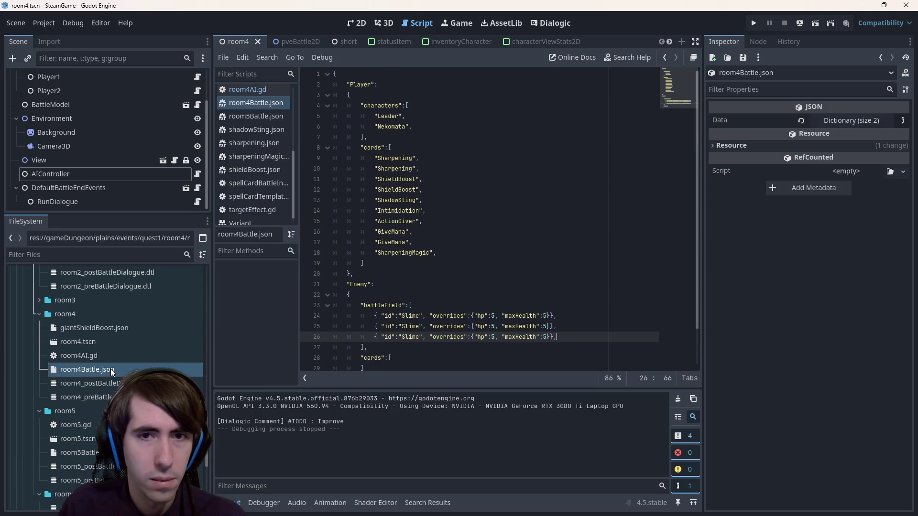
pyautogui.click(495, 316)
pyautogui.press('BackSpace')
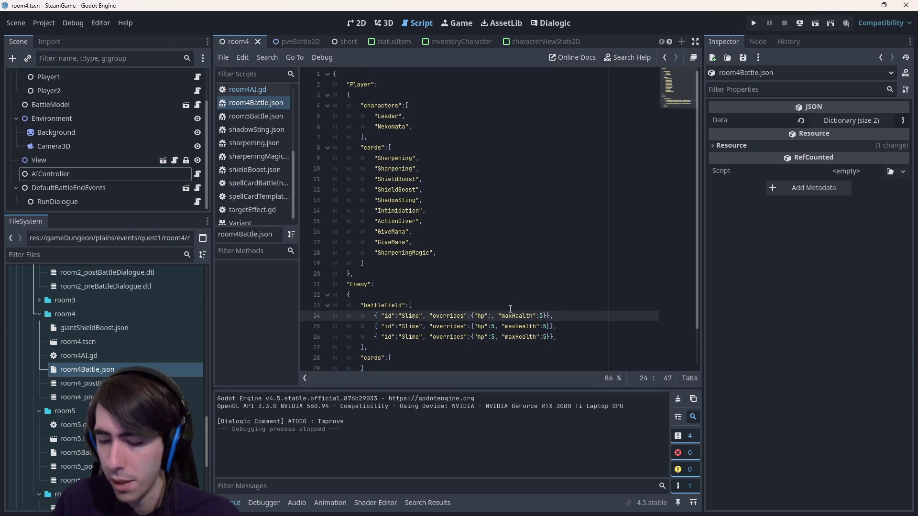
pyautogui.write('14')
pyautogui.press('Down')
pyautogui.press('BackSpace')
pyautogui.write('14')
pyautogui.press('Down')
pyautogui.write('4')
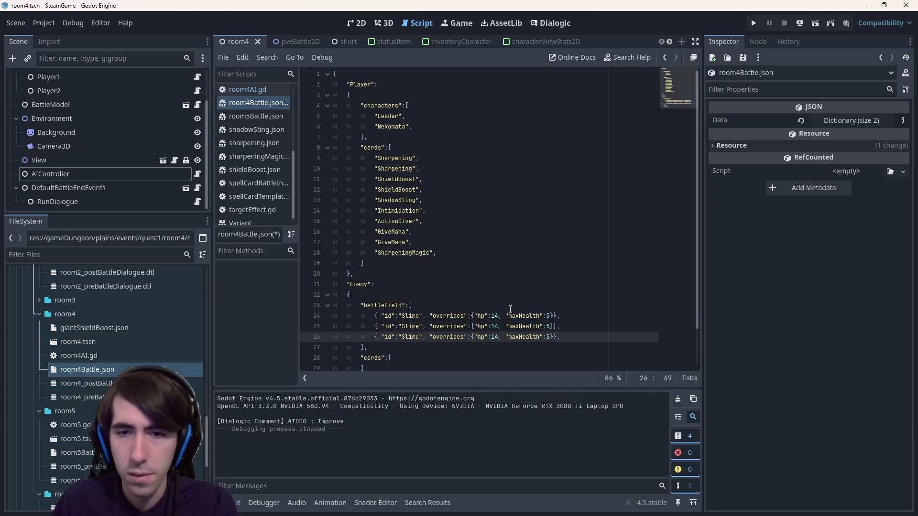
# Rewrite the three Slimes' maxHealth values and save the file
pyautogui.click(551, 316)
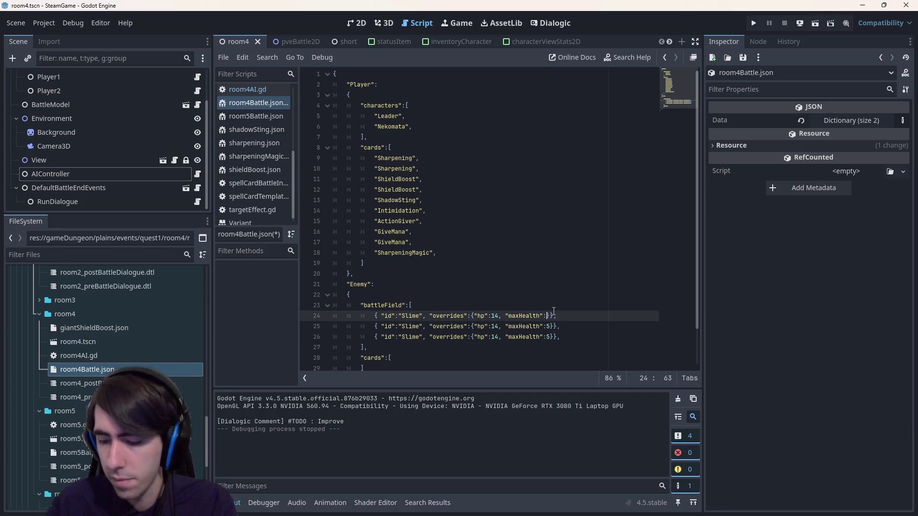
pyautogui.press('BackSpace')
pyautogui.write('14')
pyautogui.press('Down')
pyautogui.press('Left')
pyautogui.press('BackSpace')
pyautogui.write('14')
pyautogui.press('Down')
pyautogui.press('BackSpace')
pyautogui.write('14')
pyautogui.hotkey('ctrl', 's')
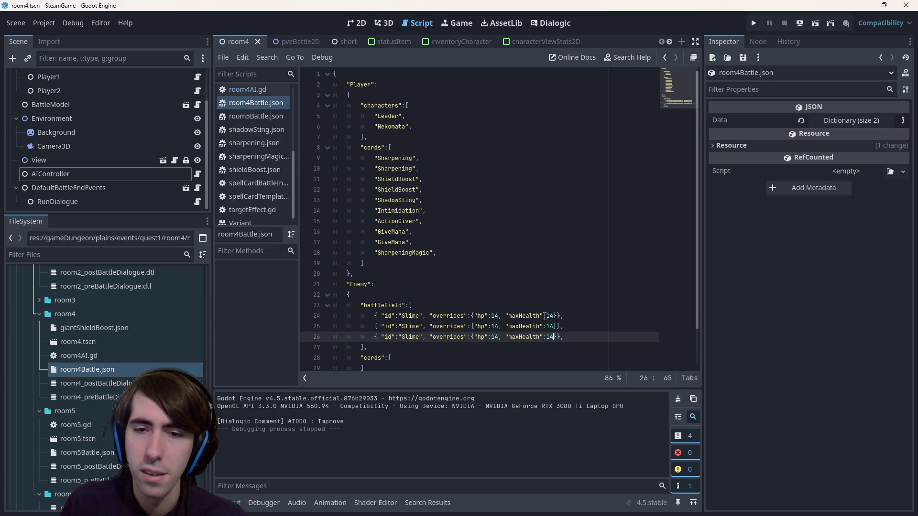
# Cut every Slime's hp and maxHealth from 14 to 4, save, and open giantShieldBoost.json
pyautogui.click(495, 316)
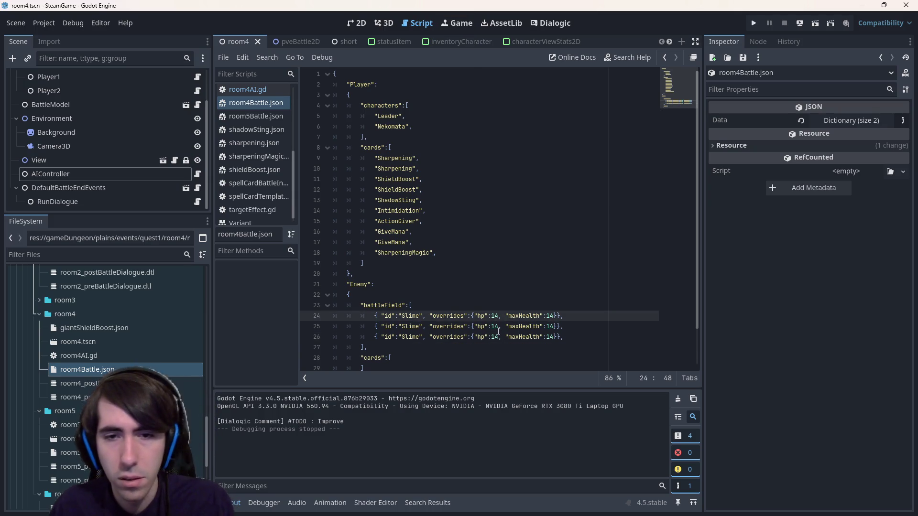
pyautogui.hotkey('ctrl', 'z')
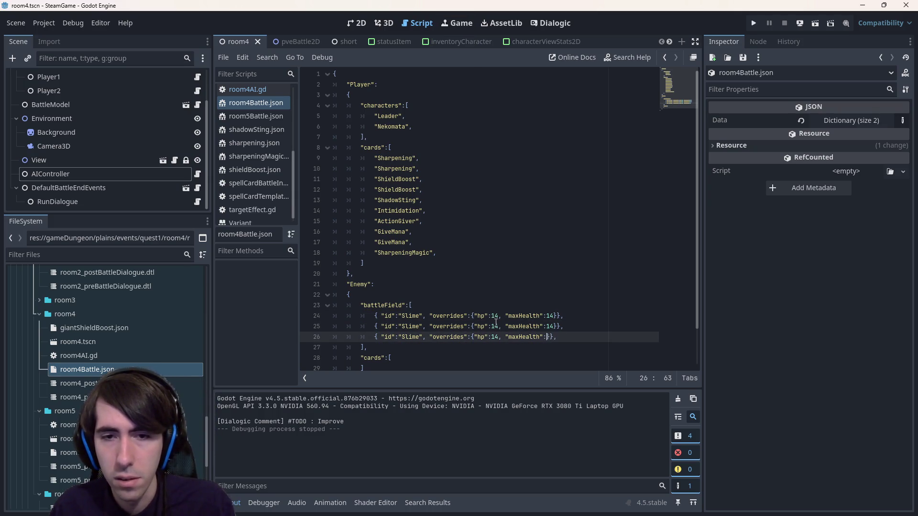
pyautogui.hotkey('ctrl', 'shift', 'z')
pyautogui.press('BackSpace')
pyautogui.click(495, 327)
pyautogui.press('BackSpace')
pyautogui.click(495, 337)
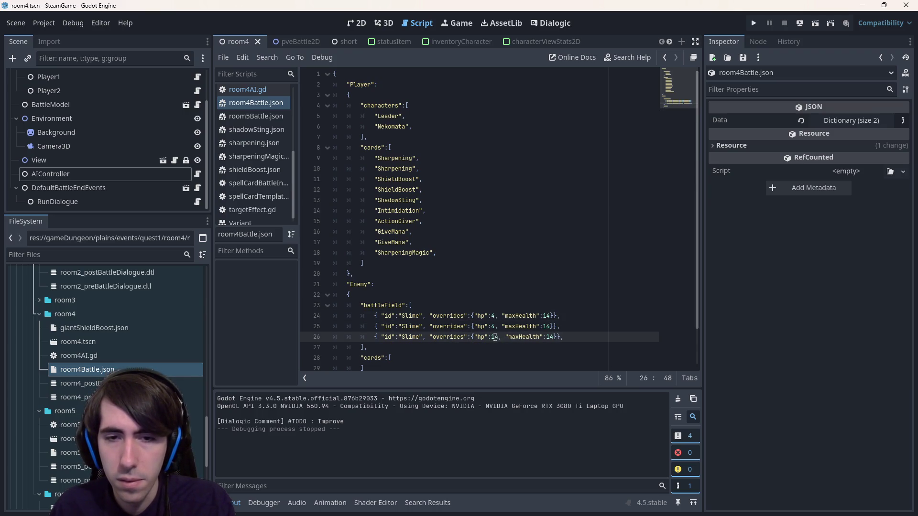
pyautogui.doubleClick(546, 317)
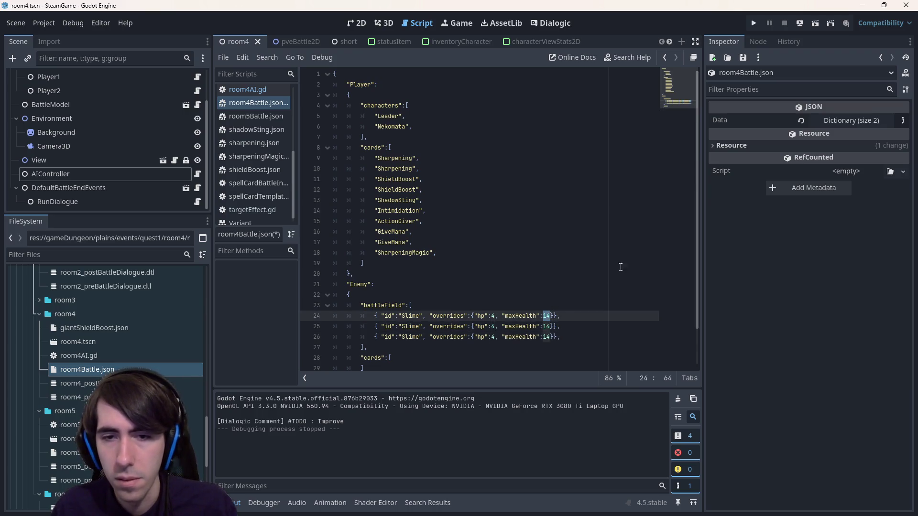
pyautogui.hotkey('ctrl', 'd')
pyautogui.hotkey('ctrl', 'd')
pyautogui.write('4')
pyautogui.hotkey('ctrl', 's')
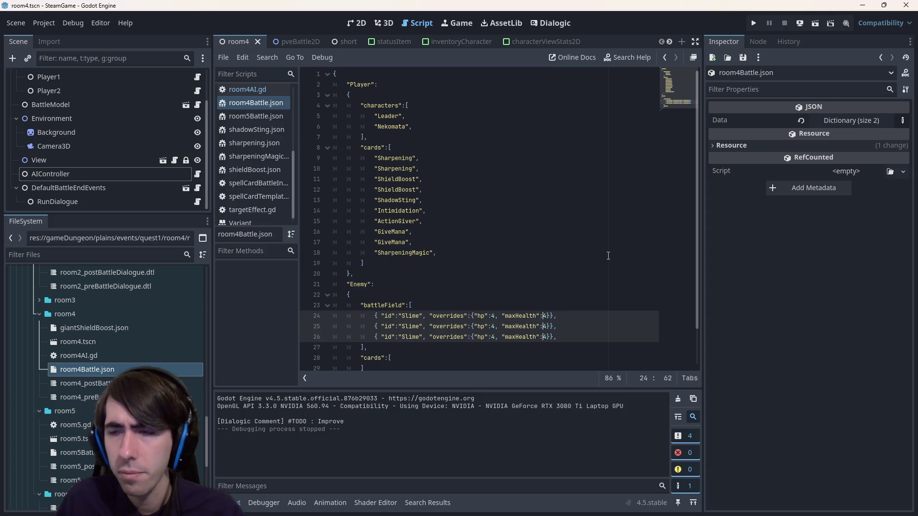
pyautogui.click(622, 305)
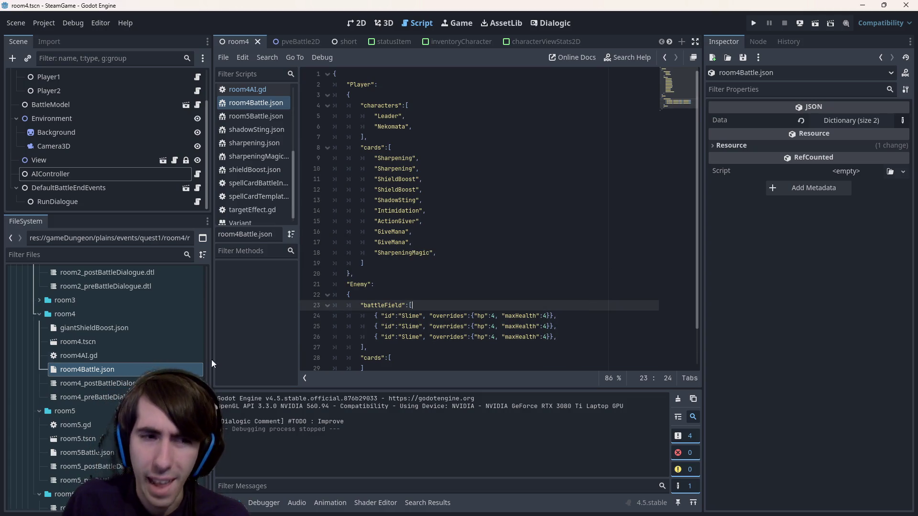
pyautogui.doubleClick(129, 328)
pyautogui.scroll(1, 402, 220)
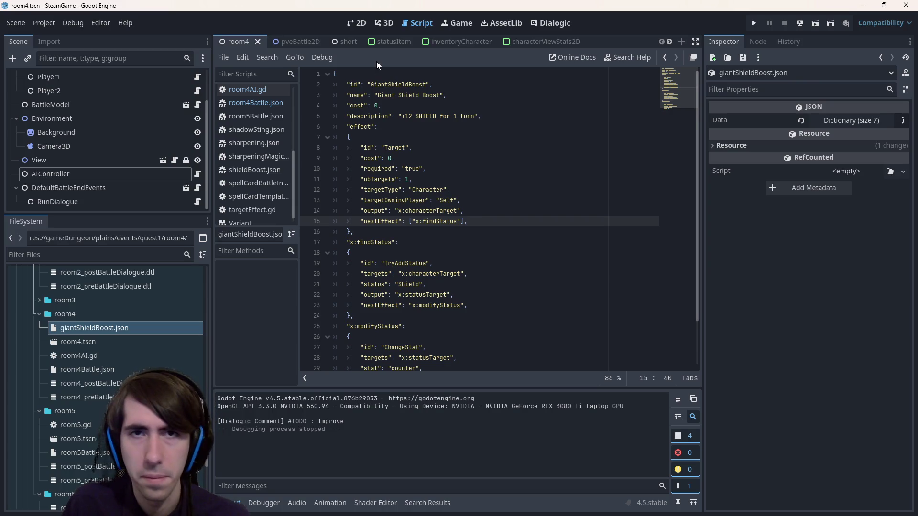
pyautogui.click(362, 27)
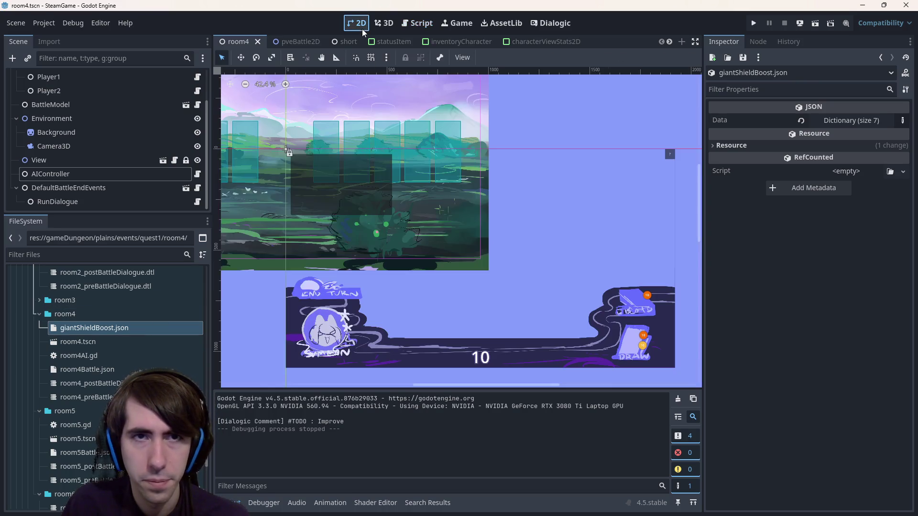
pyautogui.scroll(2, 486, 301)
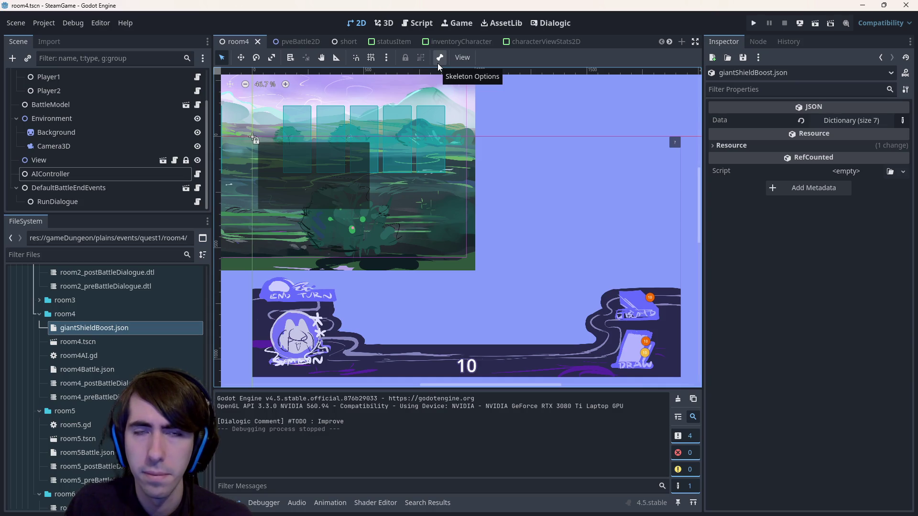
# Launch the battle scene, deploy both heroes against the three slimes, and play Give Mana on the second
pyautogui.click(815, 24)
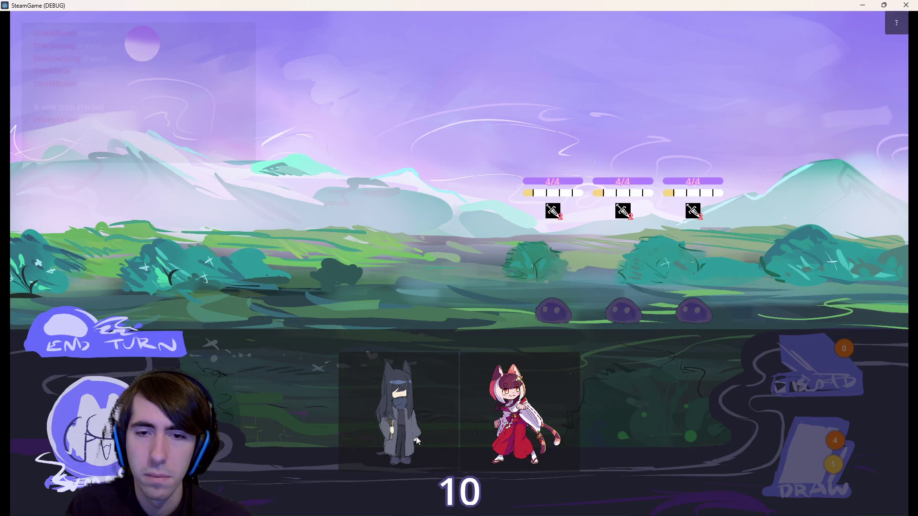
pyautogui.moveTo(383, 393)
pyautogui.mouseDown()
pyautogui.moveTo(352, 382)
pyautogui.moveTo(353, 418)
pyautogui.mouseUp()
pyautogui.moveTo(377, 384); pyautogui.dragTo(354, 258)
pyautogui.moveTo(499, 366)
pyautogui.mouseDown()
pyautogui.moveTo(295, 291)
pyautogui.moveTo(300, 243)
pyautogui.mouseUp()
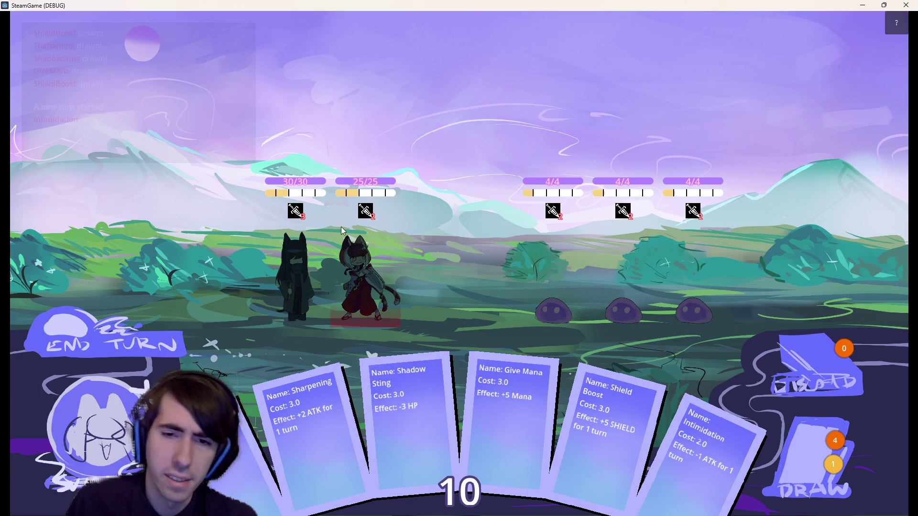
pyautogui.moveTo(510, 416)
pyautogui.mouseDown()
pyautogui.moveTo(400, 299)
pyautogui.moveTo(380, 294)
pyautogui.mouseUp()
# Play Give Mana cards and stack three Shield Boosts on the shrine maiden
pyautogui.click(778, 462)
pyautogui.moveTo(779, 462); pyautogui.dragTo(349, 282)
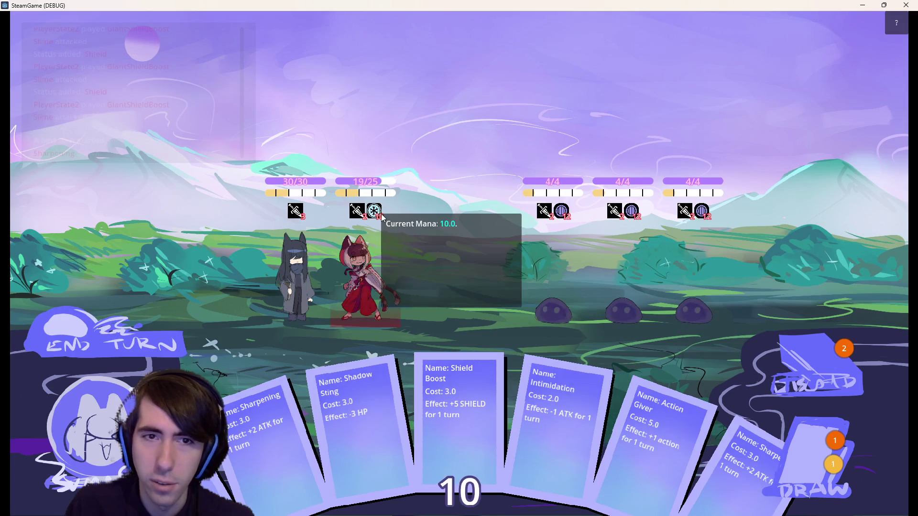
pyautogui.click(812, 453)
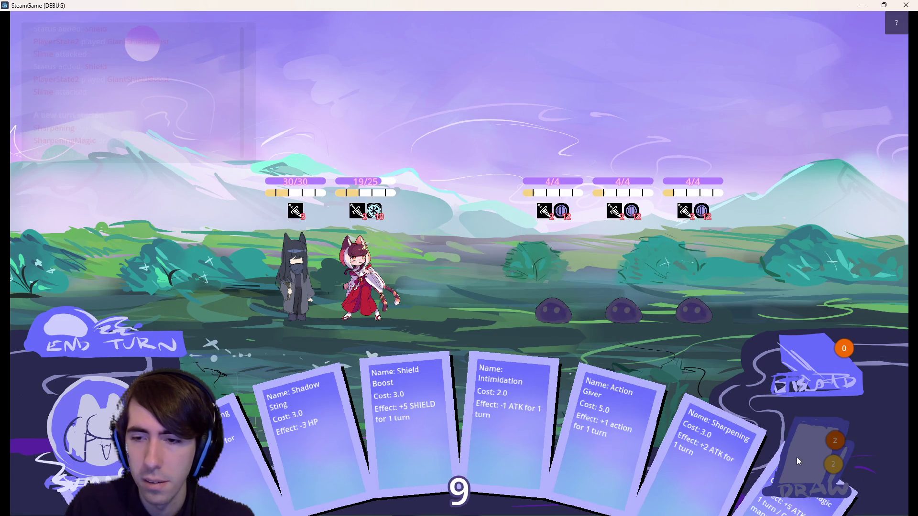
pyautogui.click(812, 453)
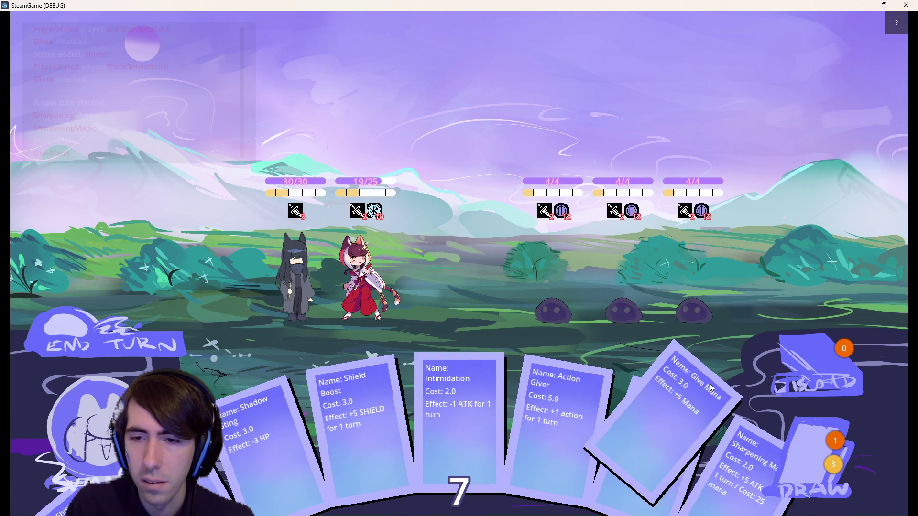
pyautogui.moveTo(631, 392)
pyautogui.mouseDown()
pyautogui.moveTo(406, 291)
pyautogui.moveTo(380, 258)
pyautogui.mouseUp()
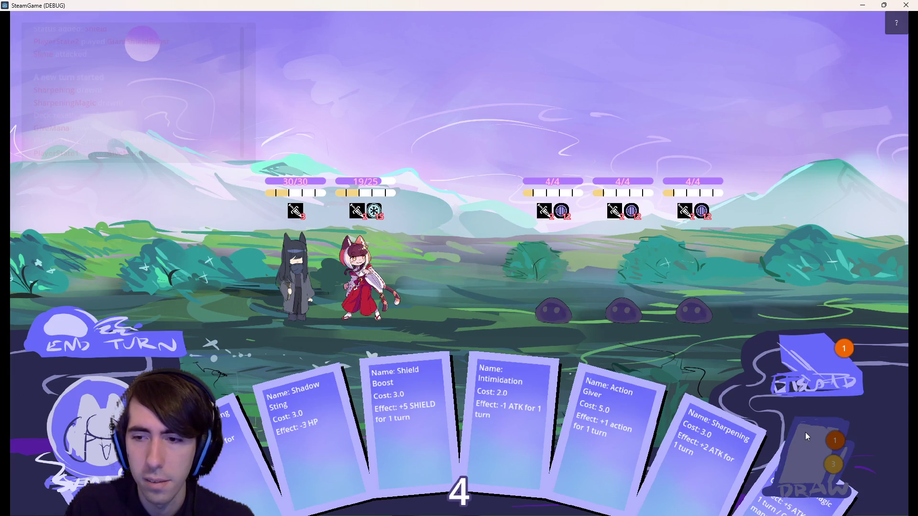
pyautogui.click(813, 454)
pyautogui.moveTo(646, 397); pyautogui.dragTo(363, 280)
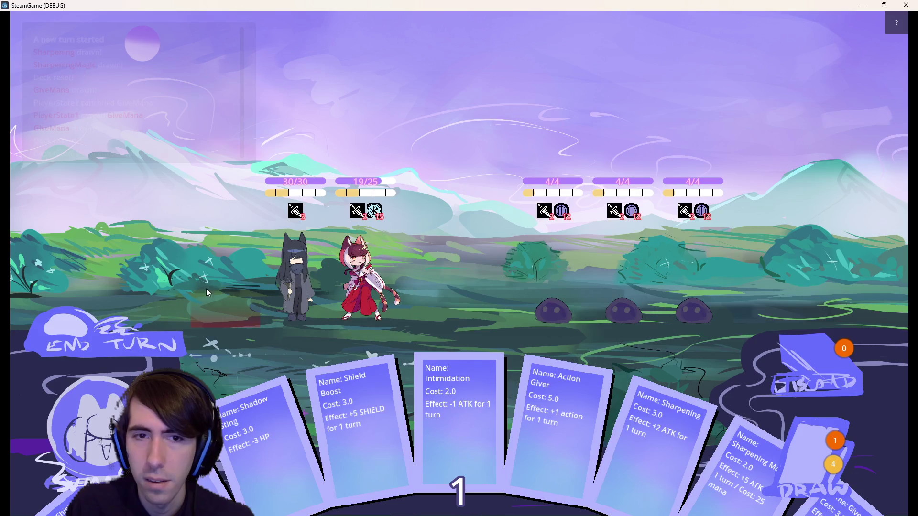
pyautogui.moveTo(306, 421); pyautogui.dragTo(368, 282)
pyautogui.moveTo(354, 411)
pyautogui.mouseDown()
pyautogui.moveTo(459, 330)
pyautogui.moveTo(362, 269)
pyautogui.mouseUp()
pyautogui.moveTo(407, 416); pyautogui.dragTo(366, 280)
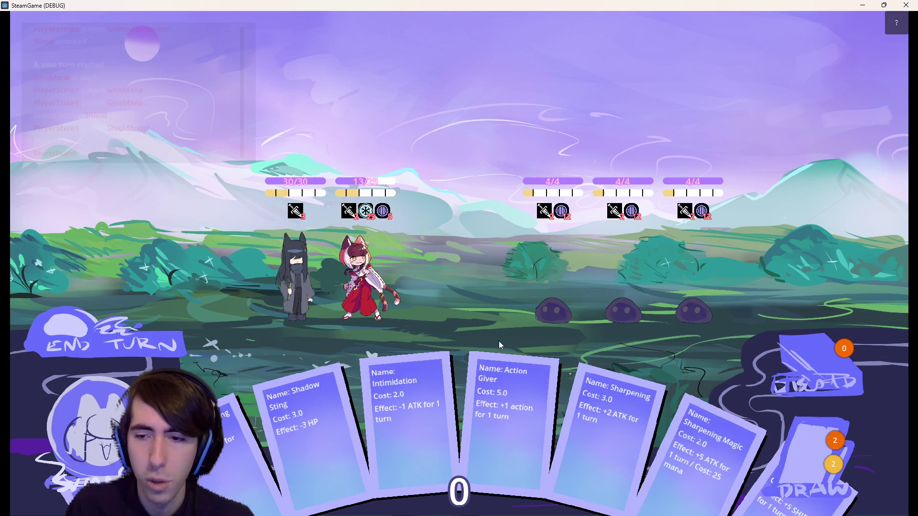
# End the turn, play Action Giver, attack the first slime twice, then close the game with Alt+F4
pyautogui.click(95, 324)
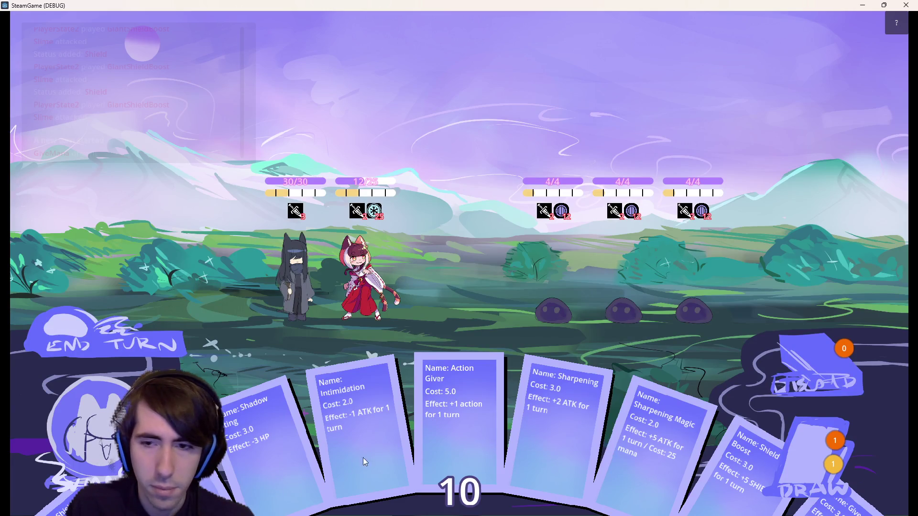
pyautogui.moveTo(643, 453)
pyautogui.mouseDown()
pyautogui.moveTo(366, 323)
pyautogui.moveTo(348, 303)
pyautogui.mouseUp()
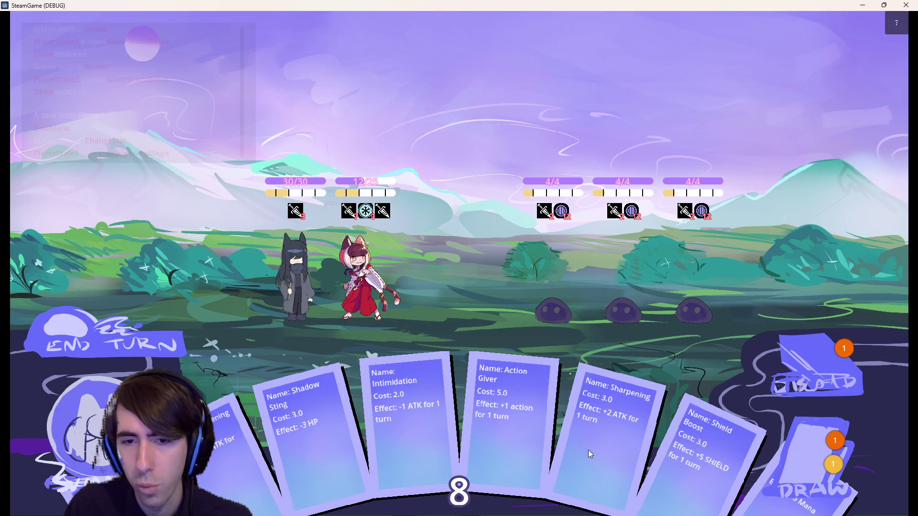
pyautogui.moveTo(508, 427)
pyautogui.mouseDown()
pyautogui.moveTo(364, 271)
pyautogui.moveTo(373, 282)
pyautogui.mouseUp()
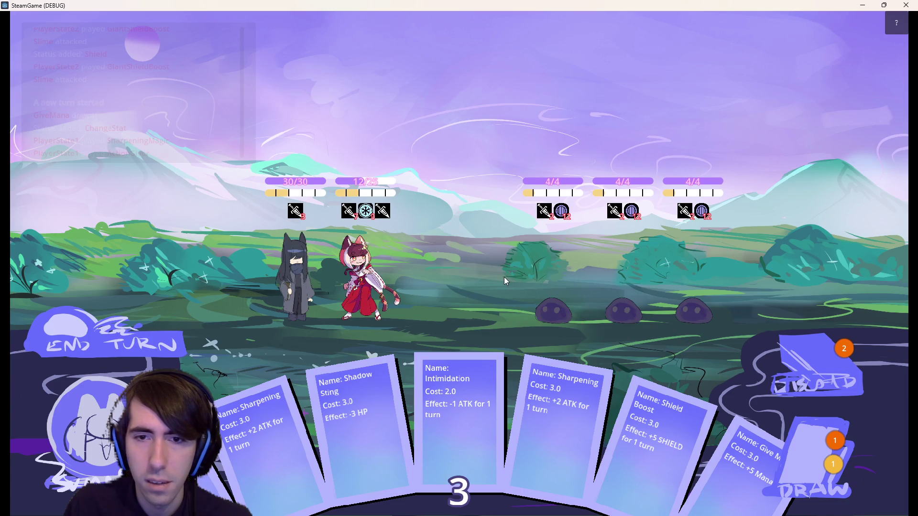
pyautogui.click(540, 284)
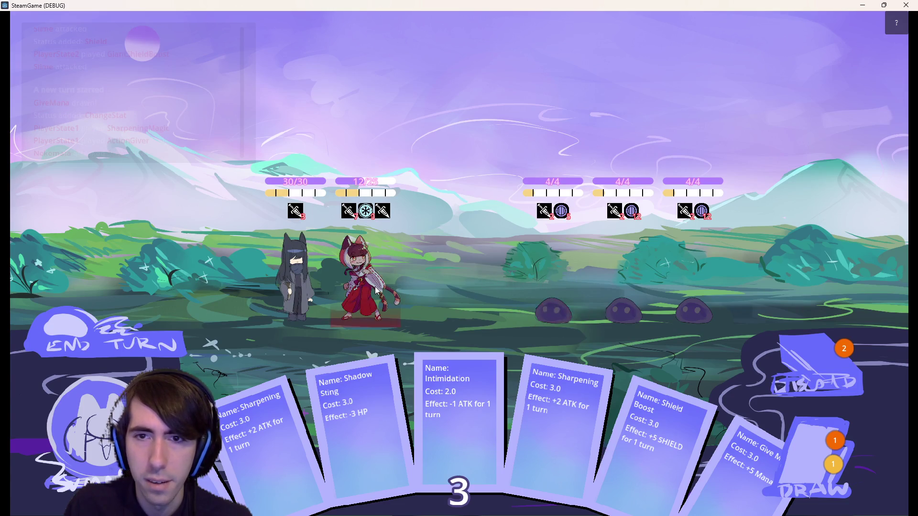
pyautogui.click(551, 277)
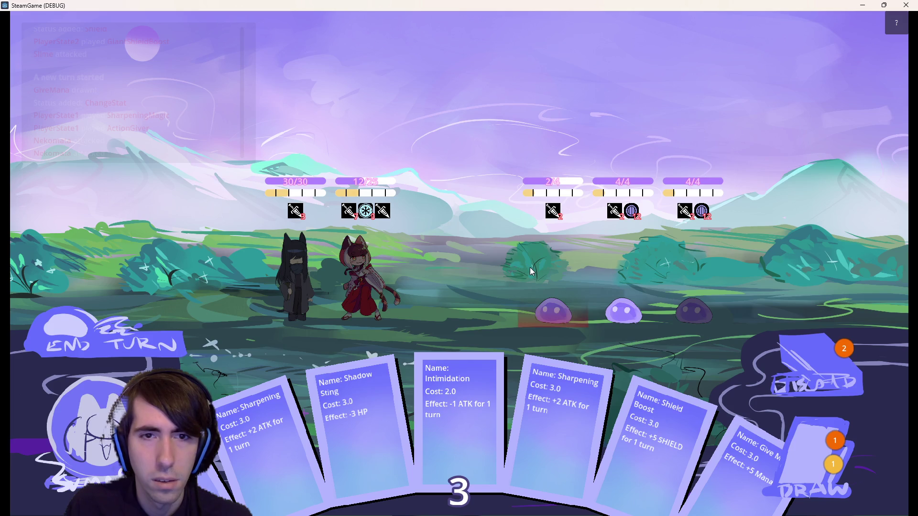
pyautogui.moveTo(302, 217)
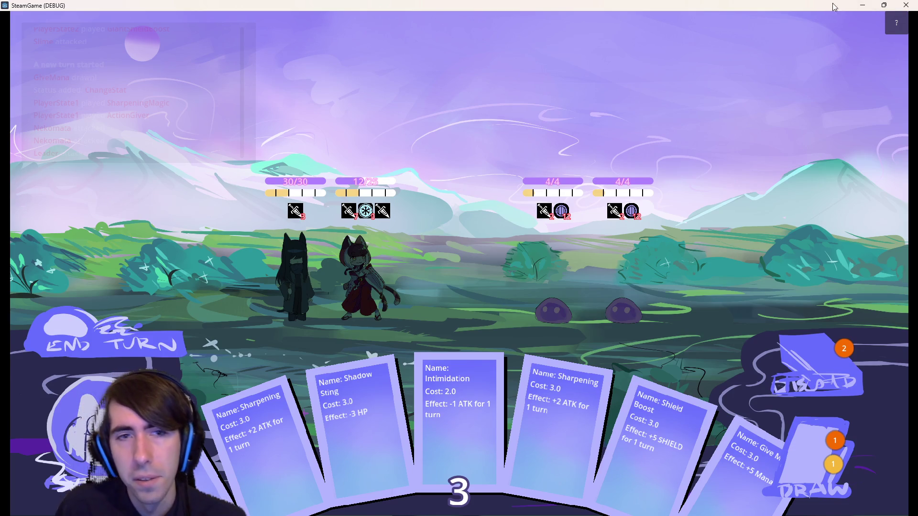
pyautogui.moveTo(142, 102)
pyautogui.hotkey('alt', 'F4')
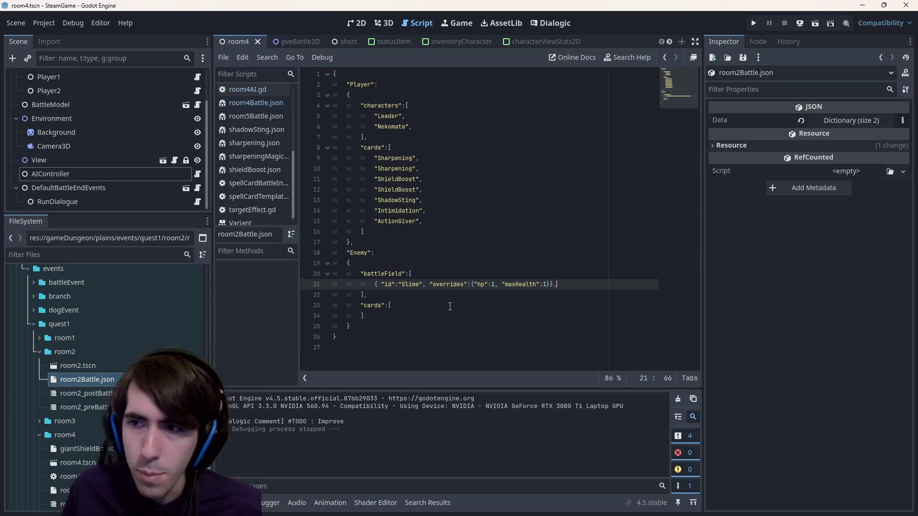
# Open room2Battle.json, select the single Slime enemy line, and briefly check the room4 2D view
pyautogui.doubleClick(116, 377)
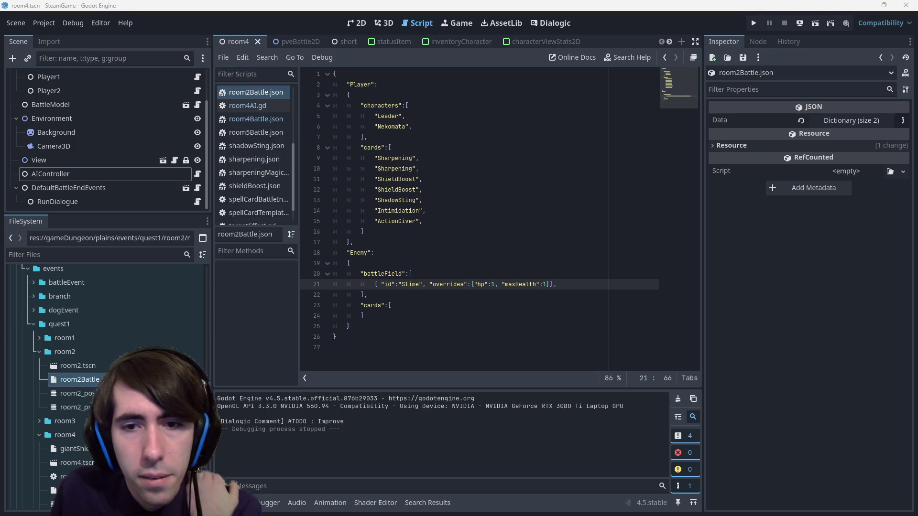
pyautogui.press('Down')
pyautogui.press('Down')
pyautogui.press('Down')
pyautogui.moveTo(650, 286); pyautogui.dragTo(254, 287)
pyautogui.click(362, 21)
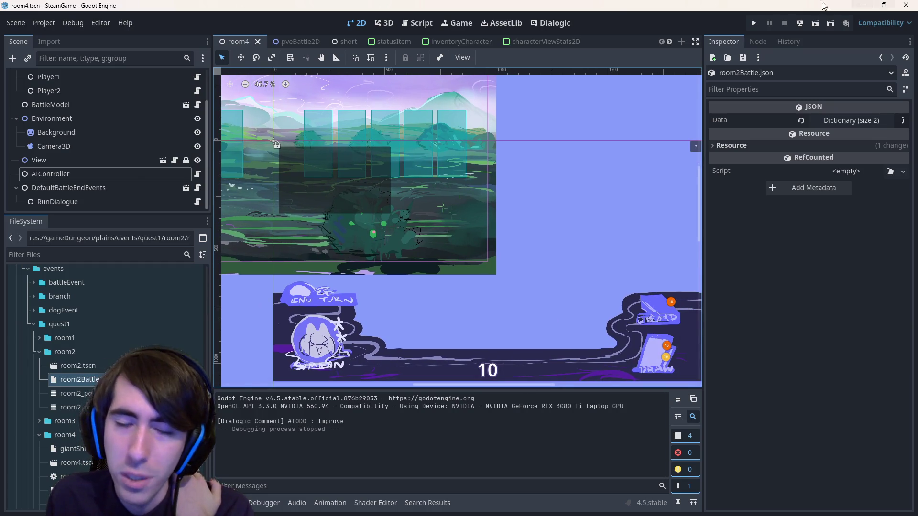
pyautogui.click(417, 23)
pyautogui.click(584, 283)
# Duplicate the Slime enemy line so room2Battle.json lists three Slimes
pyautogui.moveTo(584, 283); pyautogui.dragTo(256, 285)
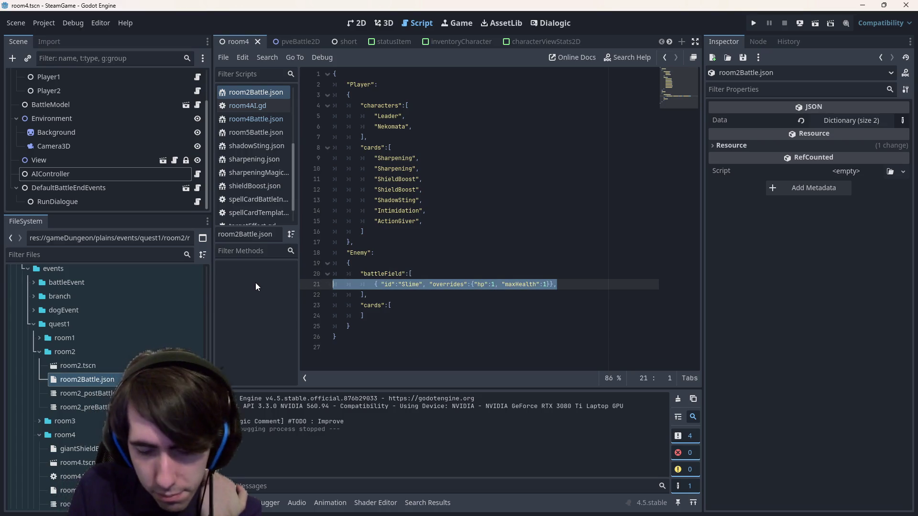
pyautogui.press('End')
pyautogui.hotkey('ctrl', 'shift', 'd')
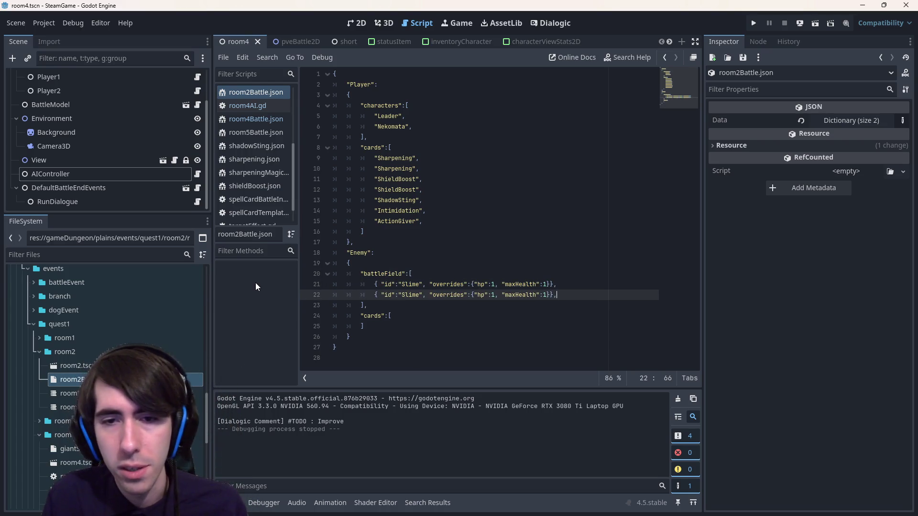
pyautogui.hotkey('ctrl', 'shift', 'd')
pyautogui.hotkey('ctrl', 'shift', 'd')
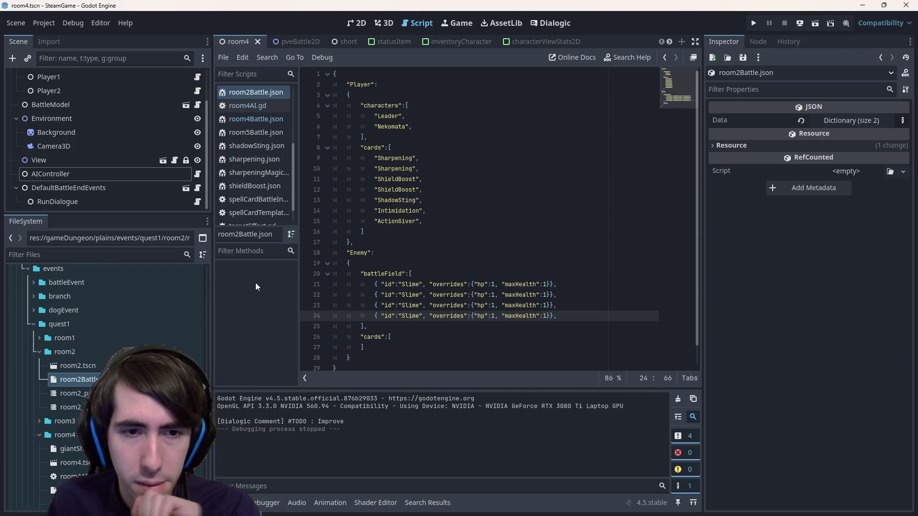
pyautogui.hotkey('shift', 'Home')
pyautogui.press('BackSpace')
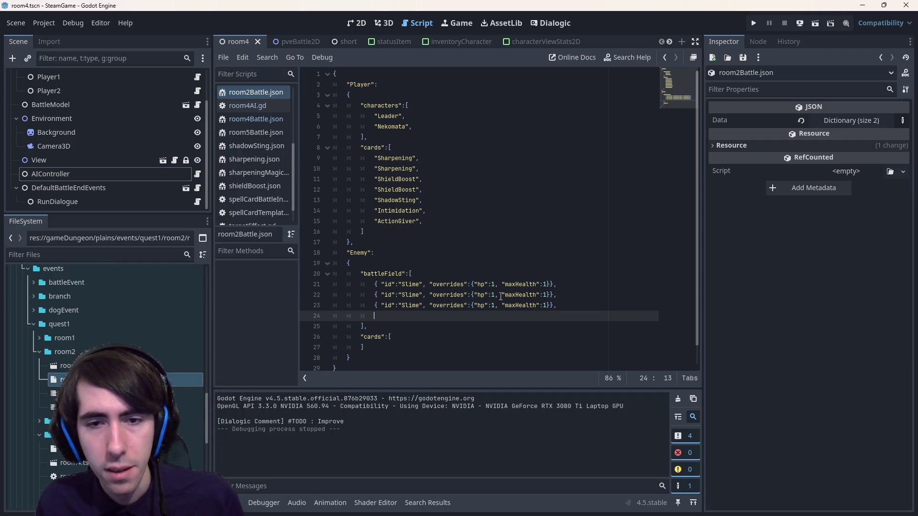
pyautogui.press('BackSpace')
pyautogui.press('BackSpace')
pyautogui.press('BackSpace')
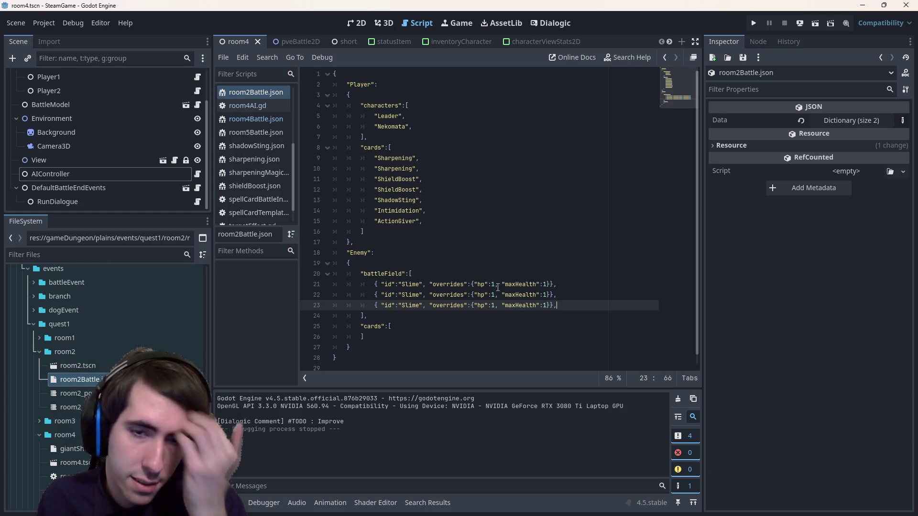
# Set the first Slime's hp and maxHealth to 20 and save the file
pyautogui.click(498, 286)
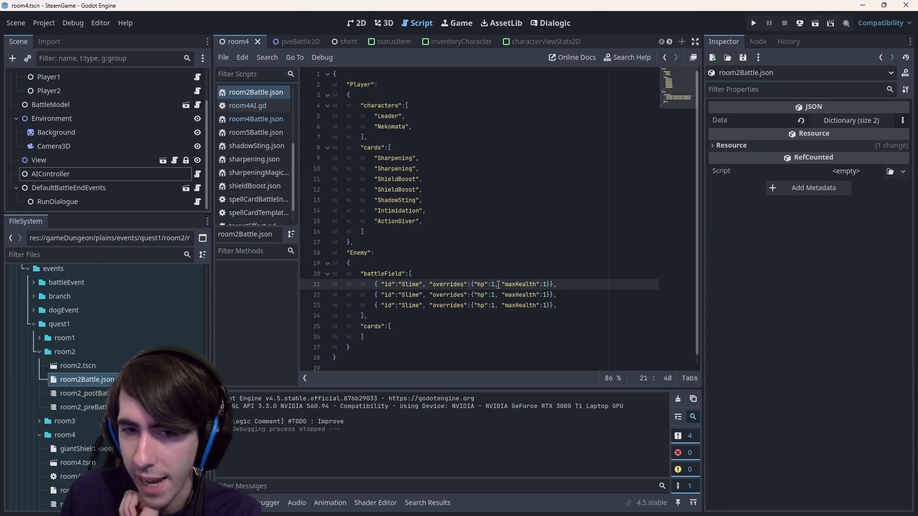
pyautogui.write('0')
pyautogui.write('0')
pyautogui.press('Left')
pyautogui.press('BackSpace')
pyautogui.write('2')
pyautogui.hotkey('ctrl', 'Left')
pyautogui.hotkey('ctrl', 'Left')
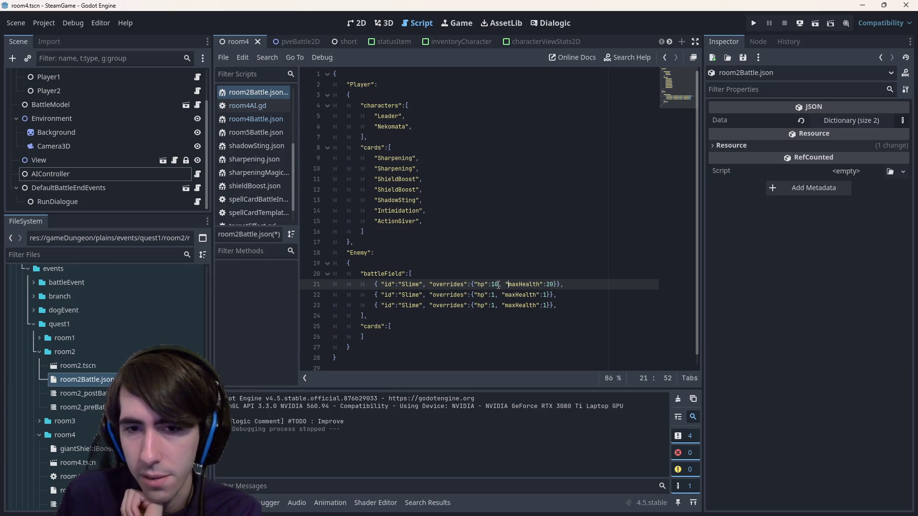
pyautogui.press('BackSpace')
pyautogui.write('2')
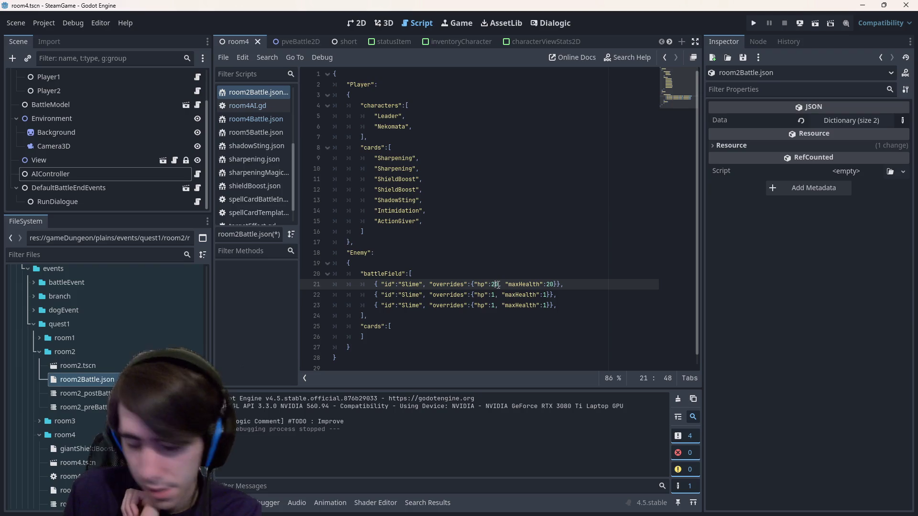
pyautogui.hotkey('ctrl', 's')
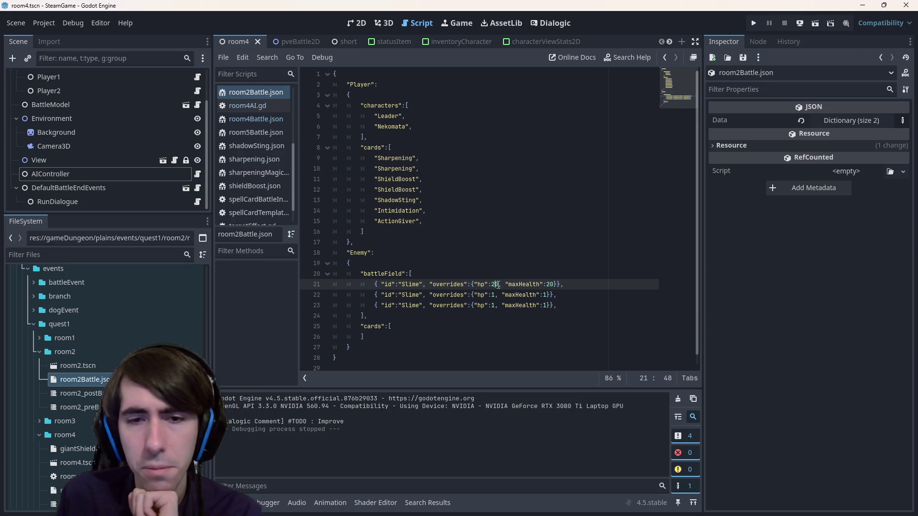
# Set the second Slime to hp 15 and maxHealth 15, and the third Slime's maxHealth to 10
pyautogui.press('Down')
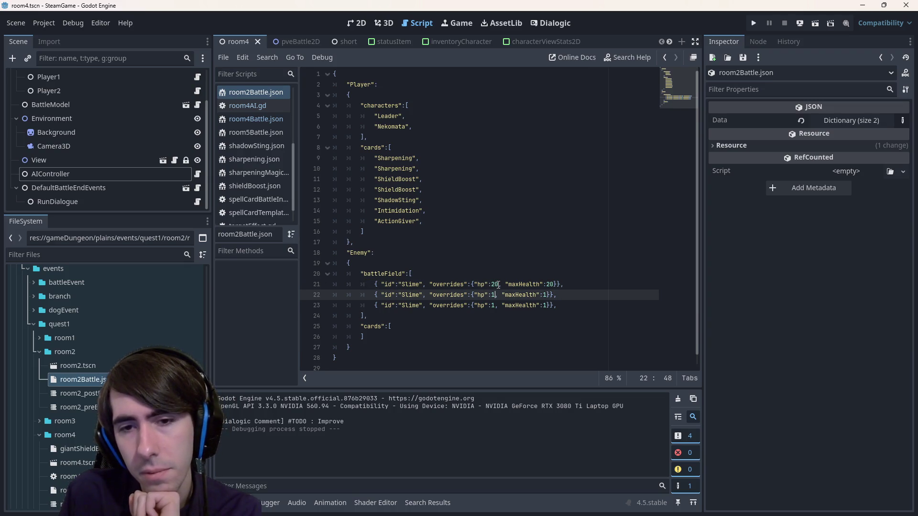
pyautogui.press('Down')
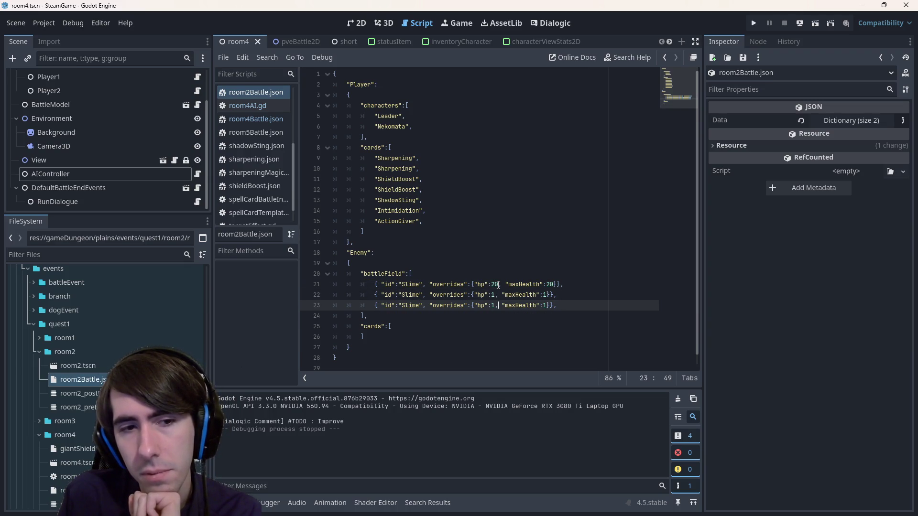
pyautogui.press('Up')
pyautogui.write('0')
pyautogui.press('BackSpace')
pyautogui.write('5')
pyautogui.press('Right')
pyautogui.press('Right')
pyautogui.press('Right')
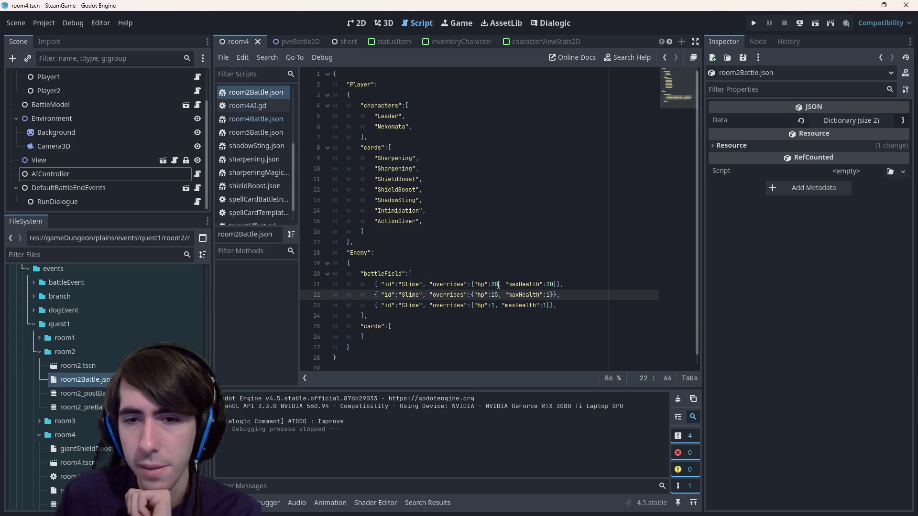
pyautogui.write('5')
pyautogui.press('Down')
pyautogui.write('0')
pyautogui.press('Left')
pyautogui.press('Left')
pyautogui.press('Left')
# Change the third Slime's hp from 1 to 10
pyautogui.press('Right')
pyautogui.write('0')
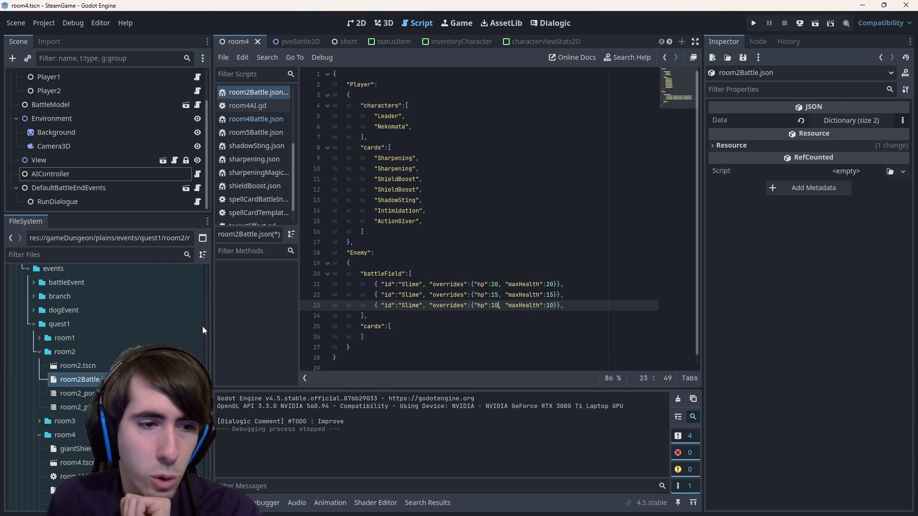
pyautogui.scroll(10, 109, 316)
pyautogui.scroll(-5, 108, 330)
pyautogui.scroll(3, 74, 385)
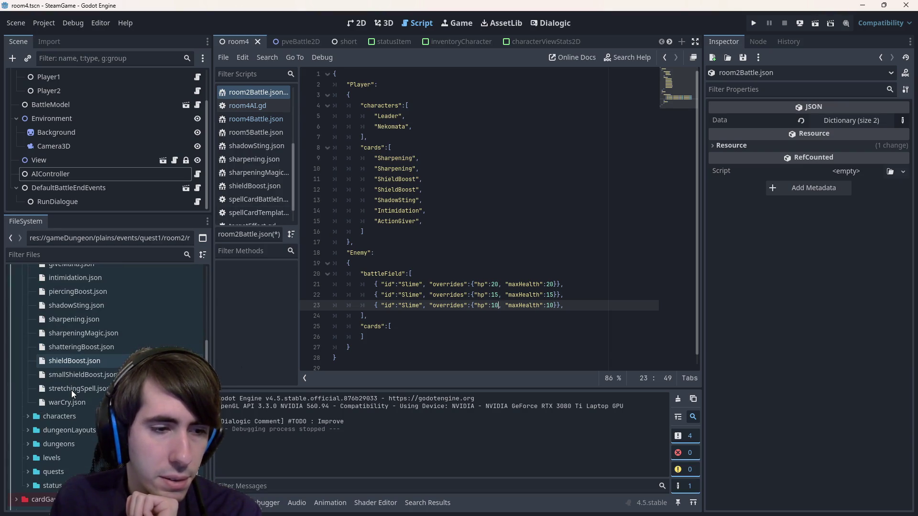
# Browse the FileSystem dock, selecting dungeonLayouts, expanding quests and collapsing addons
pyautogui.click(84, 428)
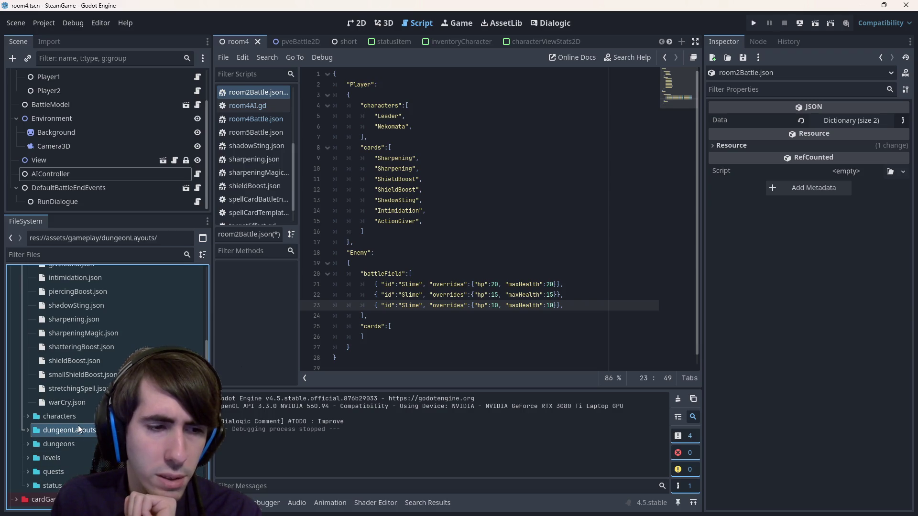
pyautogui.scroll(-2, 72, 432)
pyautogui.doubleClick(71, 411)
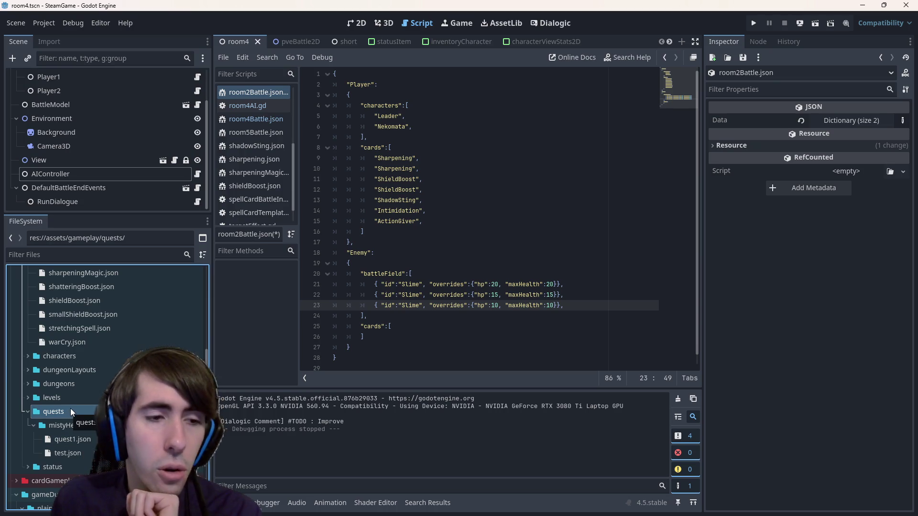
pyautogui.scroll(5, 71, 411)
pyautogui.scroll(3, 70, 409)
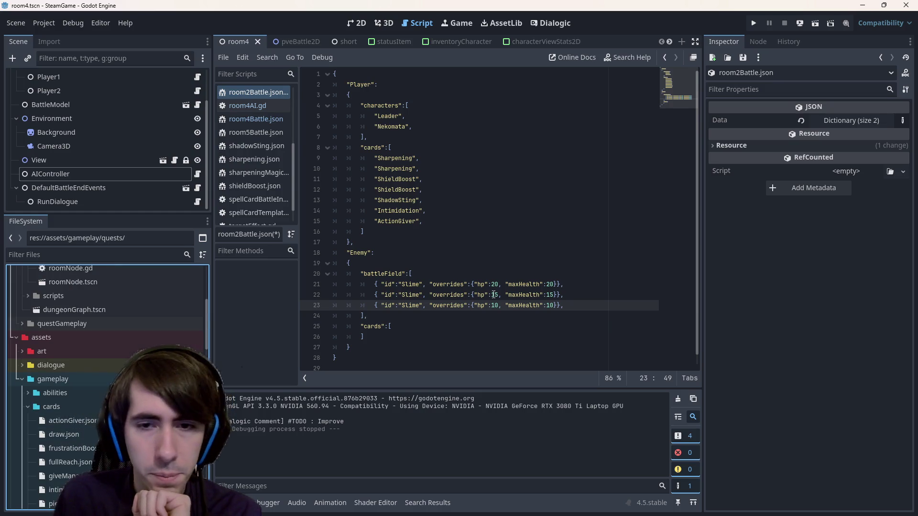
pyautogui.scroll(5, 72, 391)
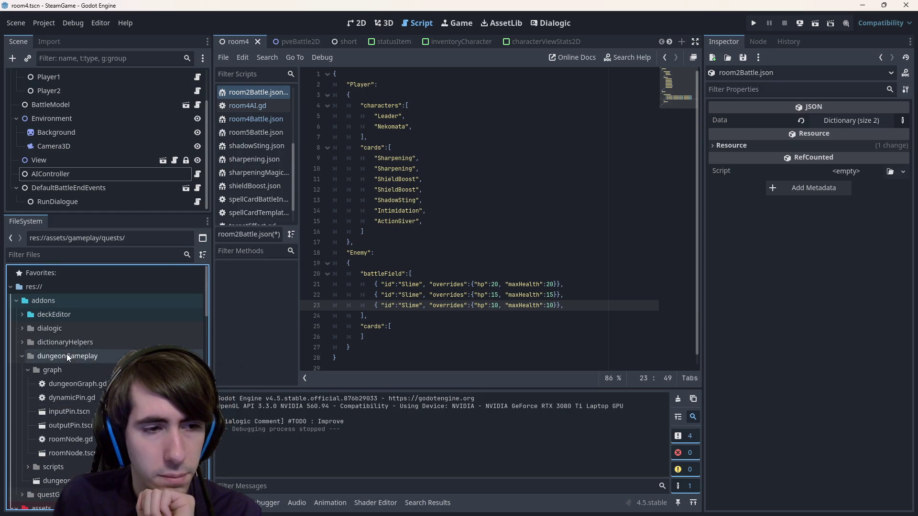
pyautogui.doubleClick(65, 296)
pyautogui.scroll(-1, 67, 357)
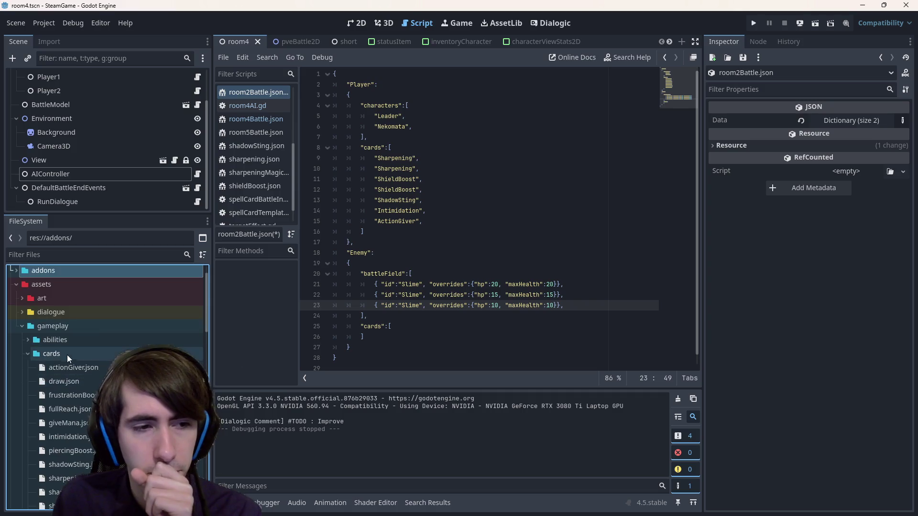
pyautogui.scroll(-5, 65, 366)
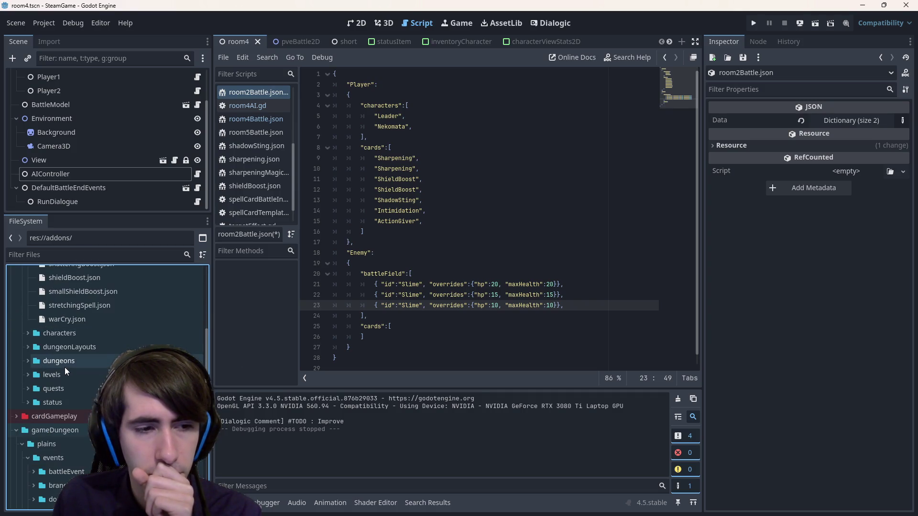
pyautogui.scroll(-3, 64, 368)
pyautogui.scroll(-5, 59, 376)
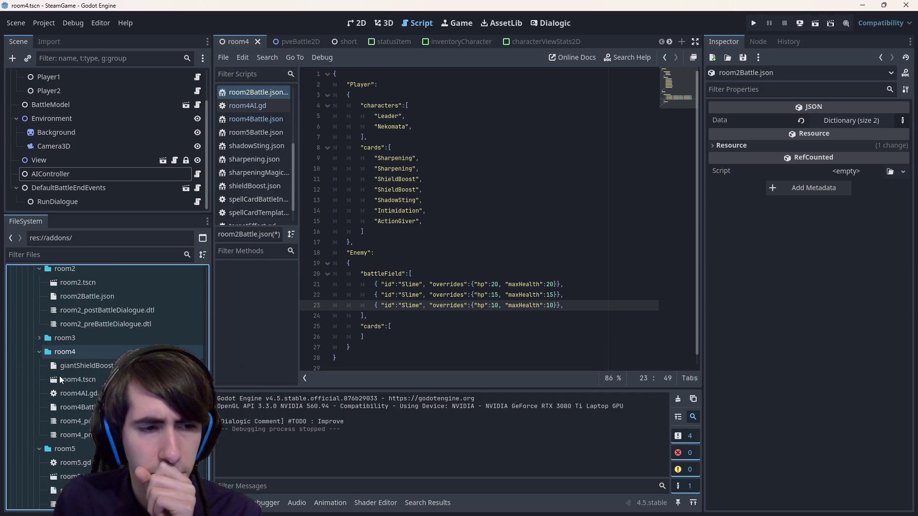
pyautogui.scroll(-4, 84, 392)
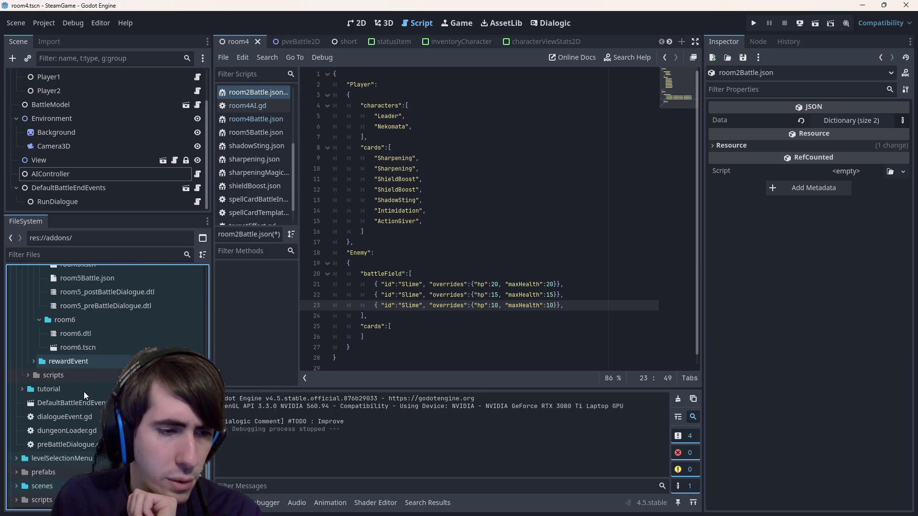
pyautogui.scroll(3, 84, 392)
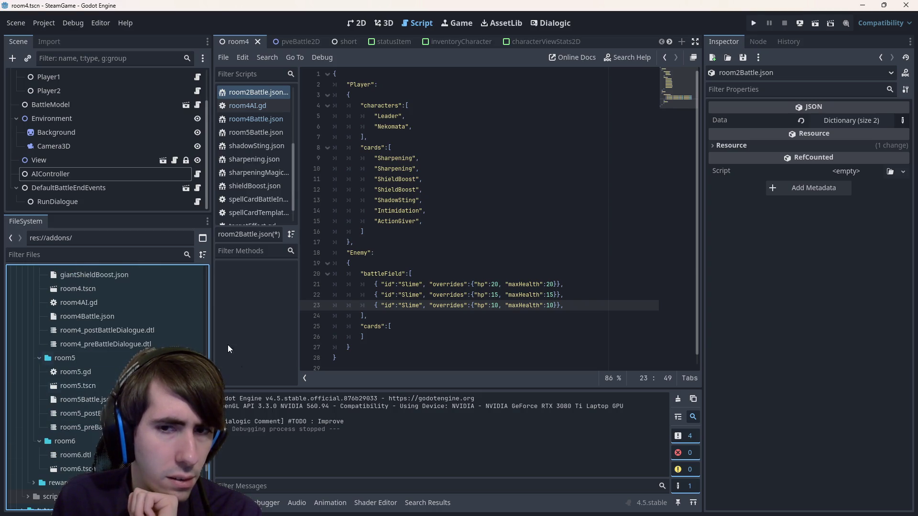
pyautogui.click(557, 285)
# Add "atk":1 to the first Slime and atk entries to the second and third, then save
pyautogui.write('"atk":')
pyautogui.press('BackSpace')
pyautogui.write('1')
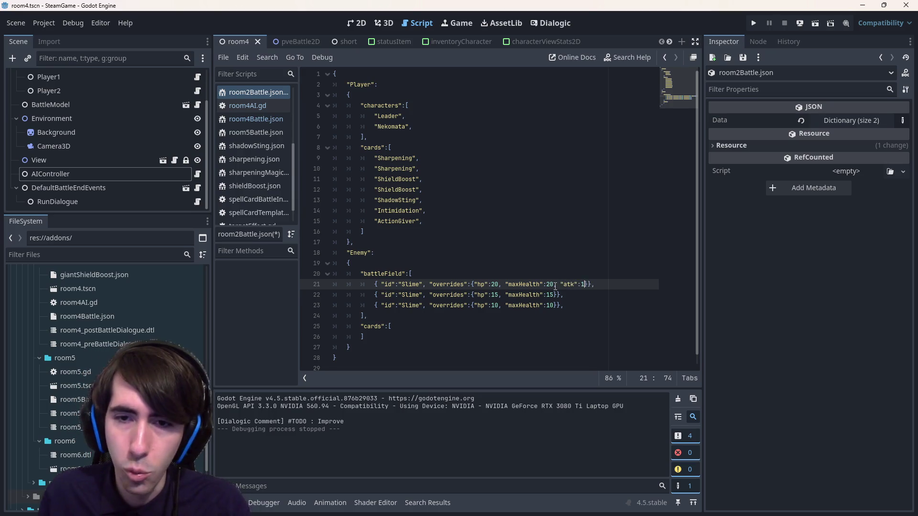
pyautogui.hotkey('shift', 'Left')
pyautogui.hotkey('shift', 'Left')
pyautogui.hotkey('shift', 'Left')
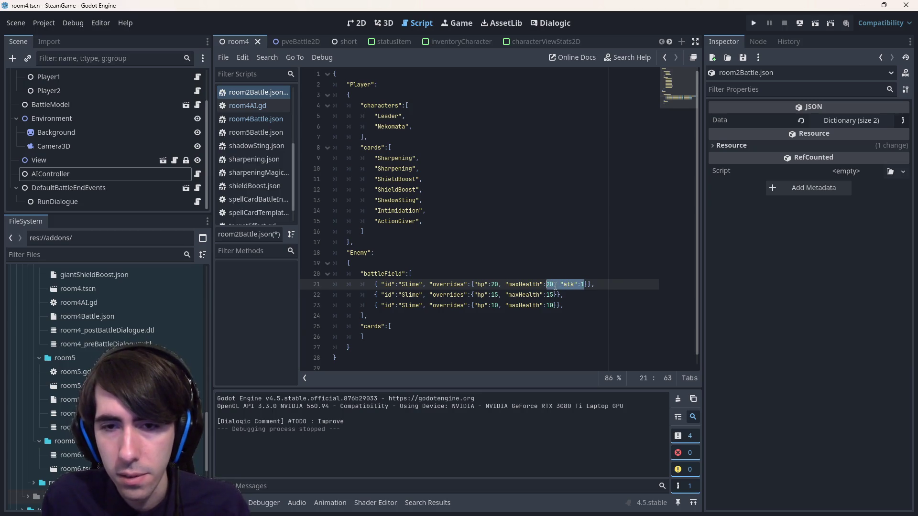
pyautogui.moveTo(560, 285); pyautogui.dragTo(577, 285)
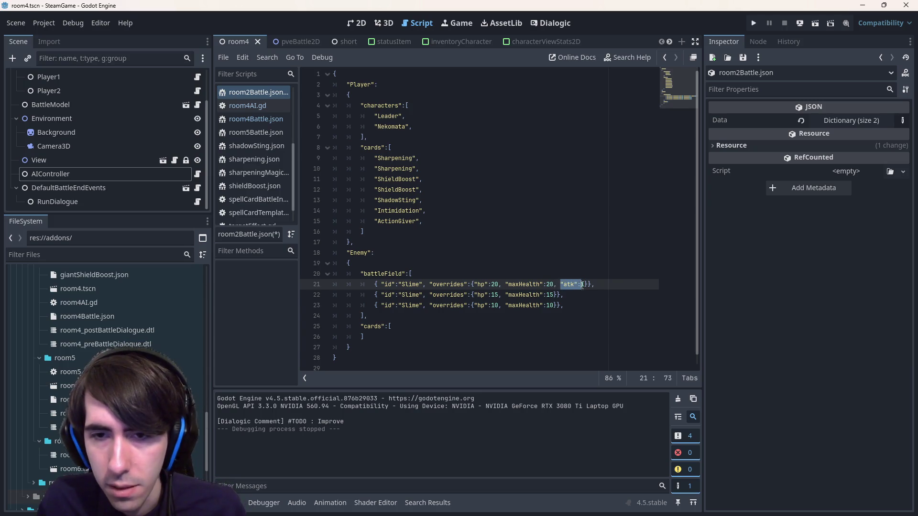
pyautogui.press('Down')
pyautogui.press('Left')
pyautogui.press('Left')
pyautogui.press('Left')
pyautogui.write(', "atk":')
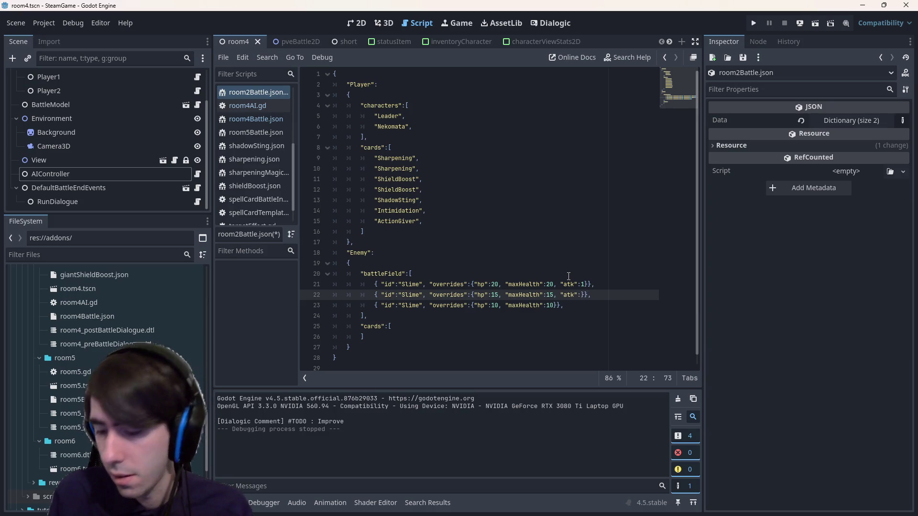
pyautogui.write('5')
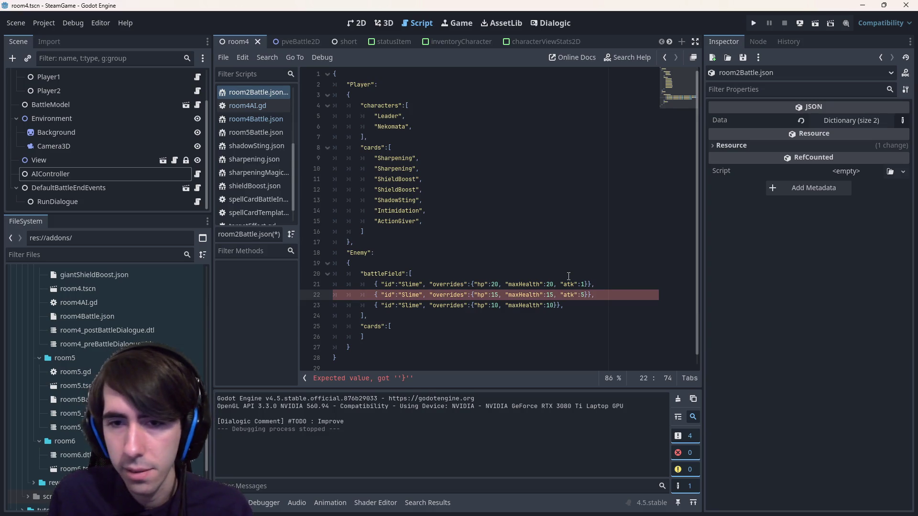
pyautogui.hotkey('shift', 'Left')
pyautogui.hotkey('shift', 'Left')
pyautogui.hotkey('shift', 'Left')
pyautogui.click(568, 276)
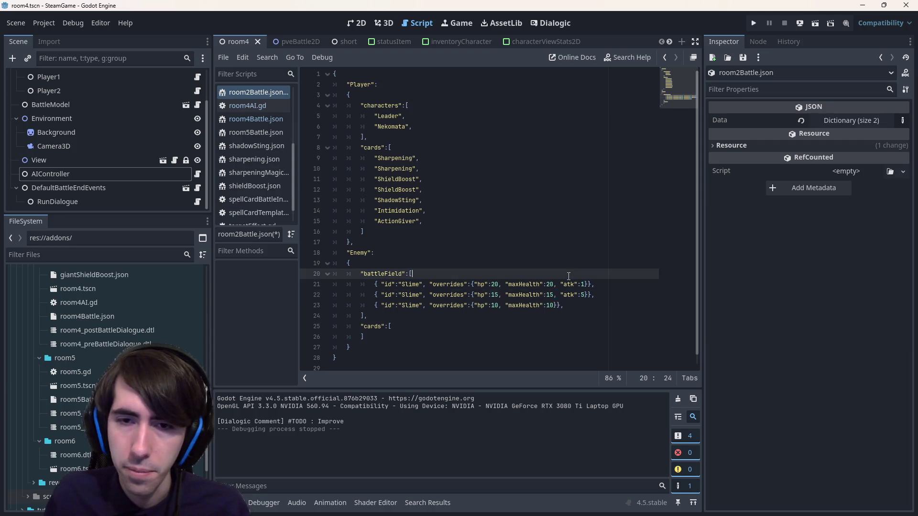
pyautogui.moveTo(561, 294)
pyautogui.mouseDown()
pyautogui.moveTo(587, 304)
pyautogui.moveTo(585, 294)
pyautogui.mouseUp()
pyautogui.hotkey('ctrl', 'c')
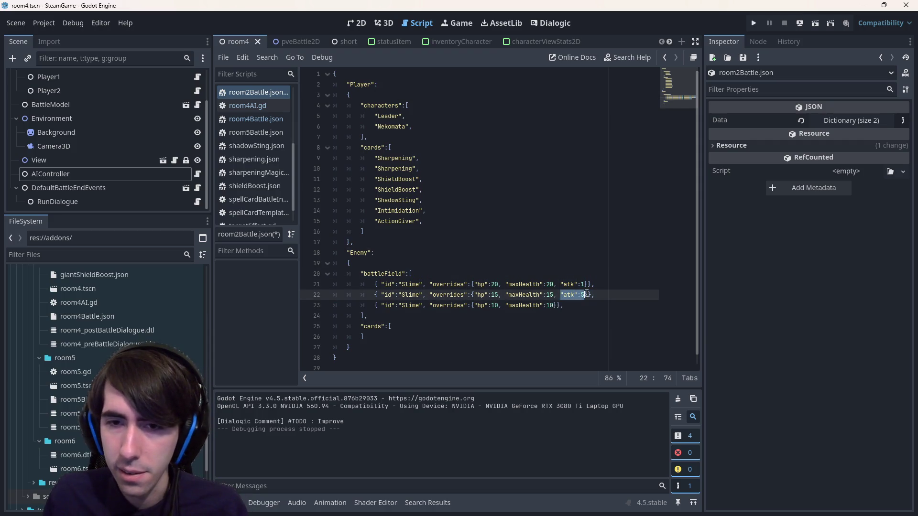
pyautogui.click(553, 306)
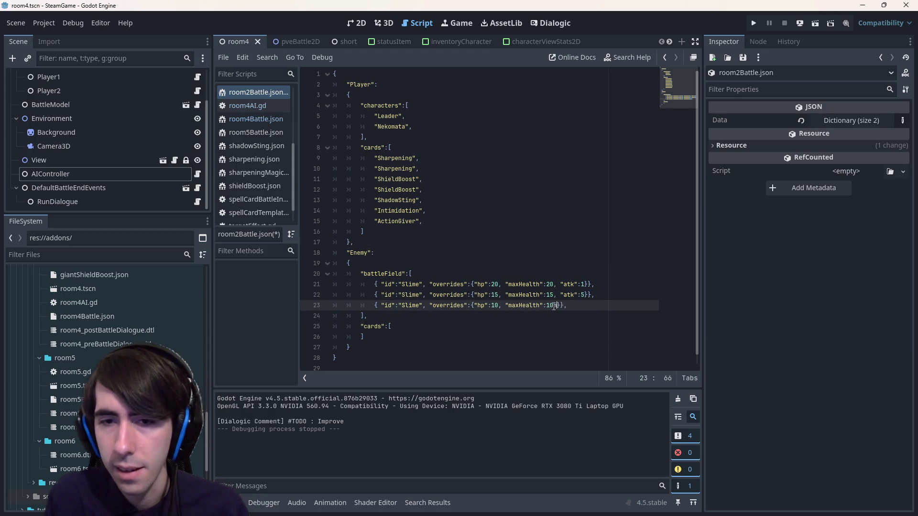
pyautogui.write(',')
pyautogui.hotkey('ctrl', 'v')
pyautogui.hotkey('ctrl', 's')
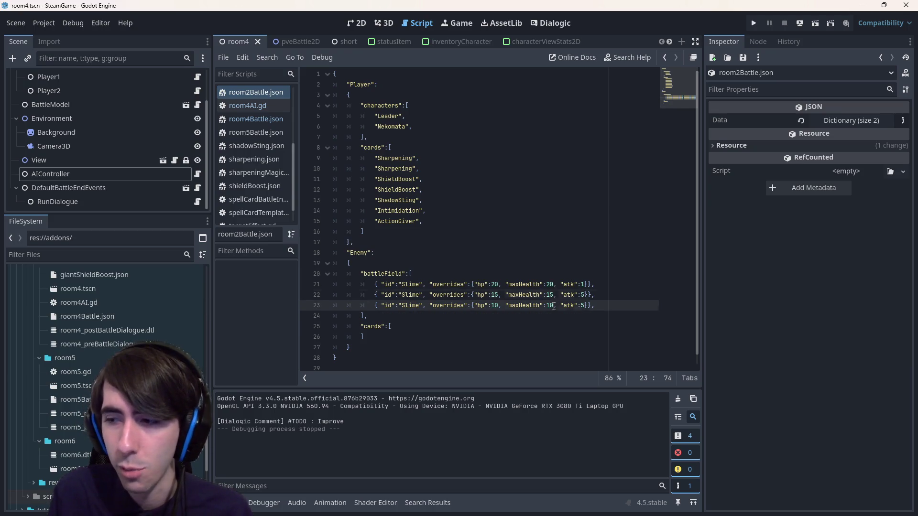
# Correct the second Slime's attack to 3 and the third's to 5, and save
pyautogui.press('Up')
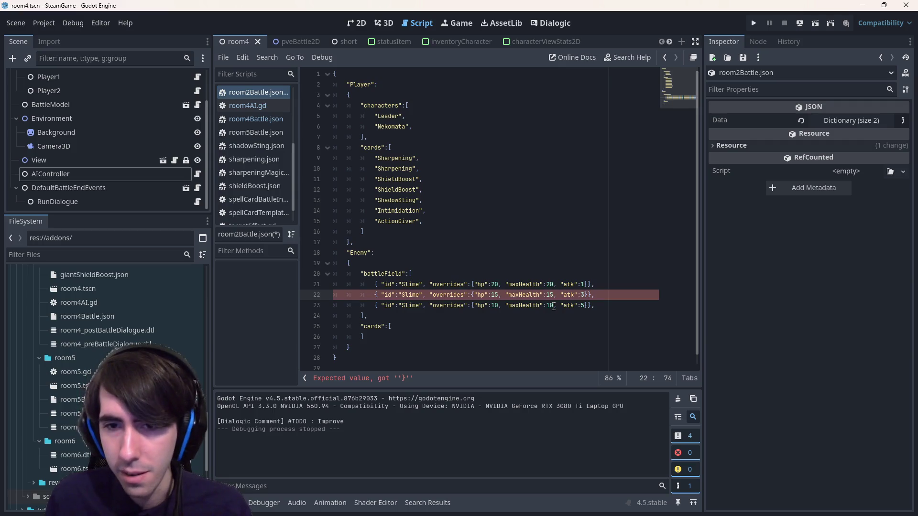
pyautogui.write('3')
pyautogui.press('Down')
pyautogui.click(553, 307)
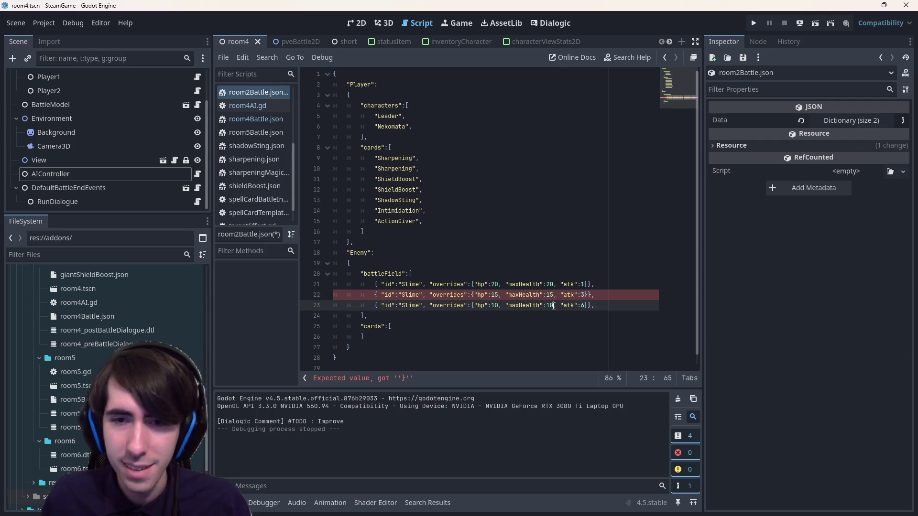
pyautogui.hotkey('ctrl', 's')
pyautogui.click(583, 306)
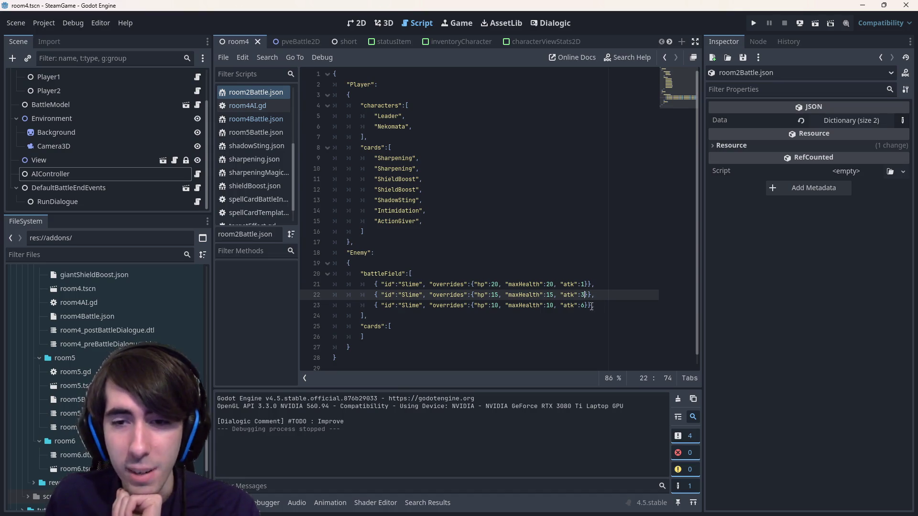
pyautogui.press('BackSpace')
pyautogui.write('6')
pyautogui.press('BackSpace')
pyautogui.write('5')
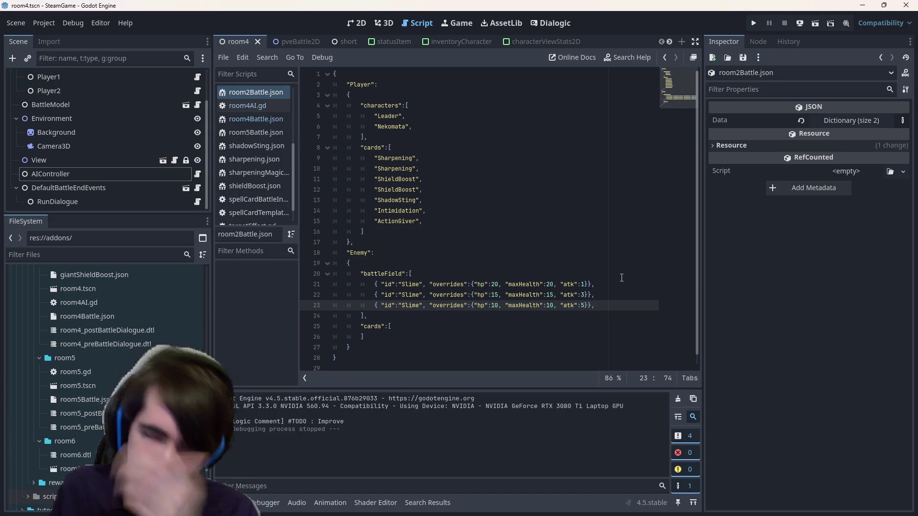
pyautogui.moveTo(617, 315); pyautogui.dragTo(472, 240)
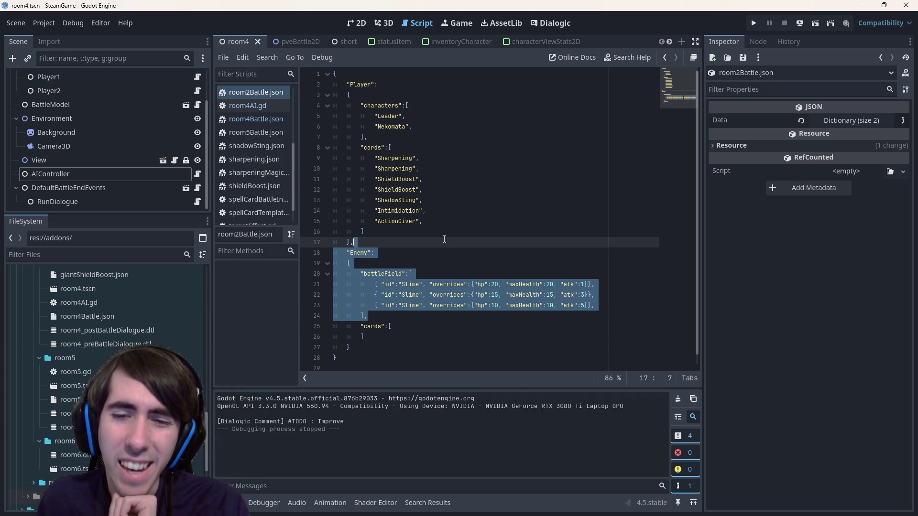
pyautogui.click(471, 239)
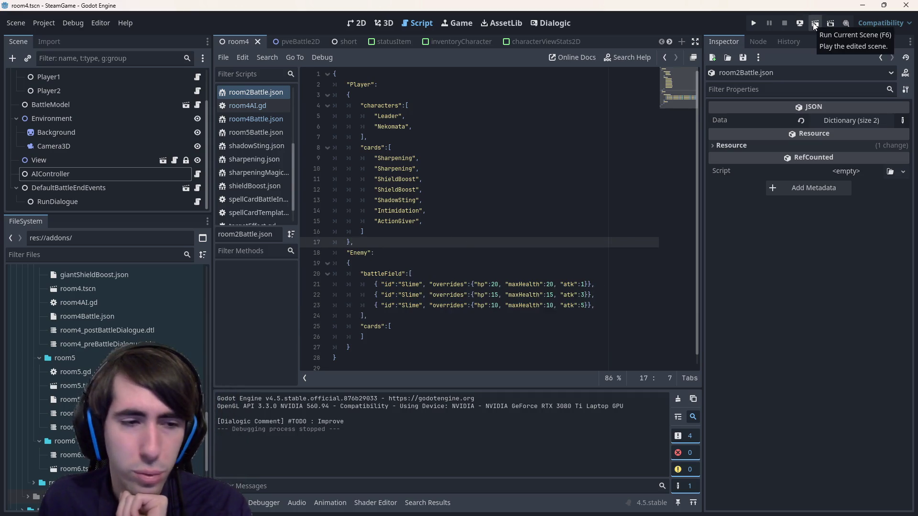
# Open room2.tscn from the FileSystem dock and run it as a playtest
pyautogui.scroll(-3, 78, 394)
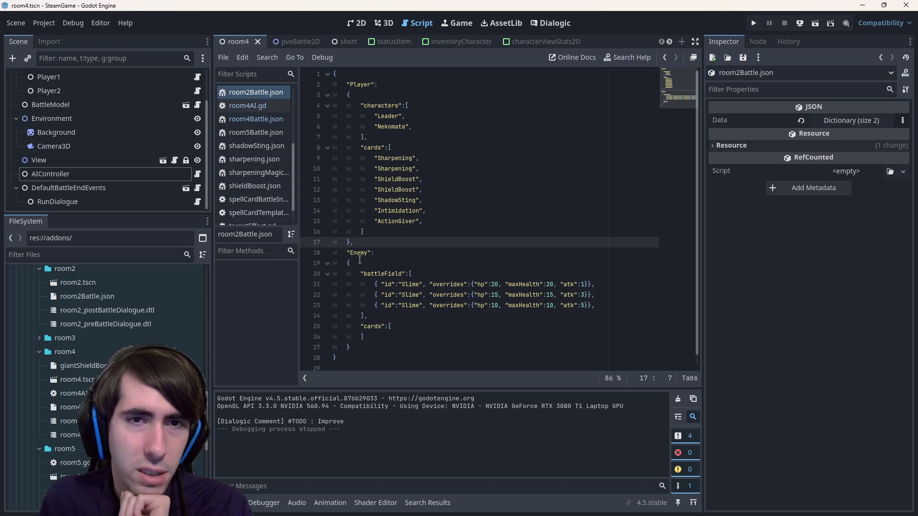
pyautogui.scroll(6, 79, 394)
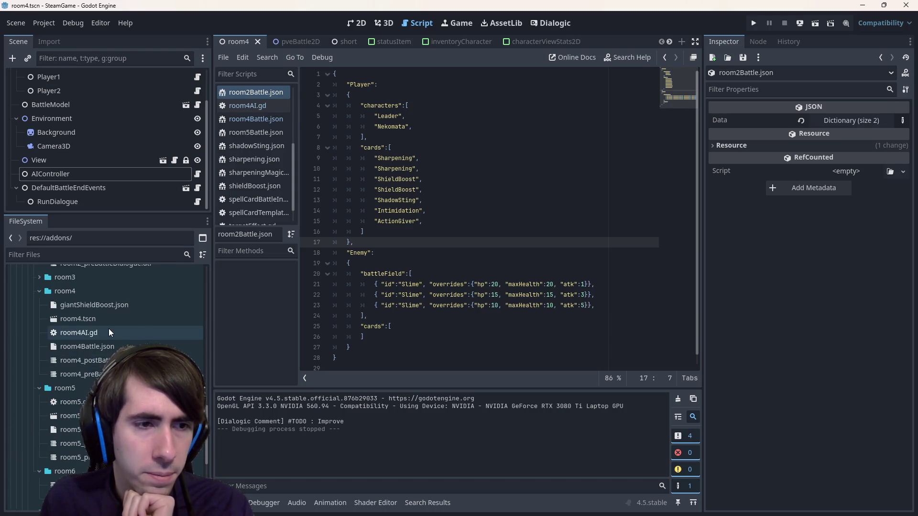
pyautogui.scroll(2, 109, 330)
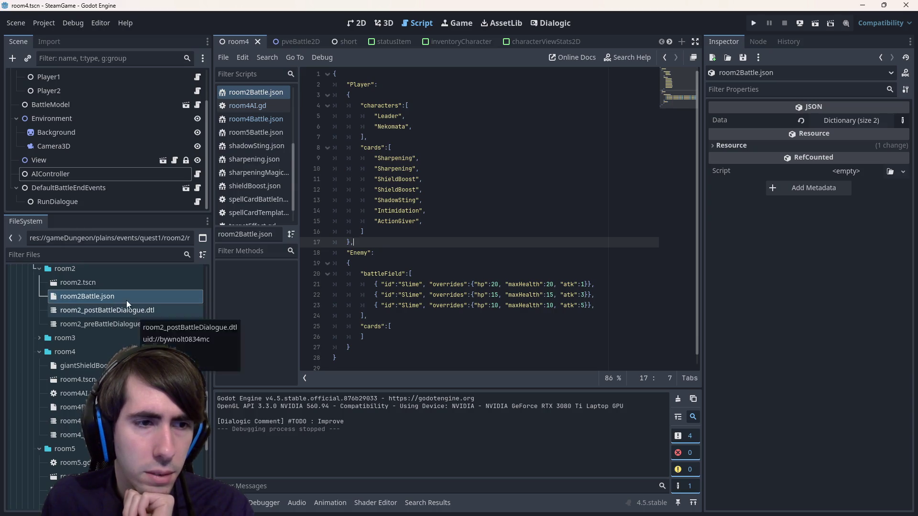
pyautogui.doubleClick(111, 283)
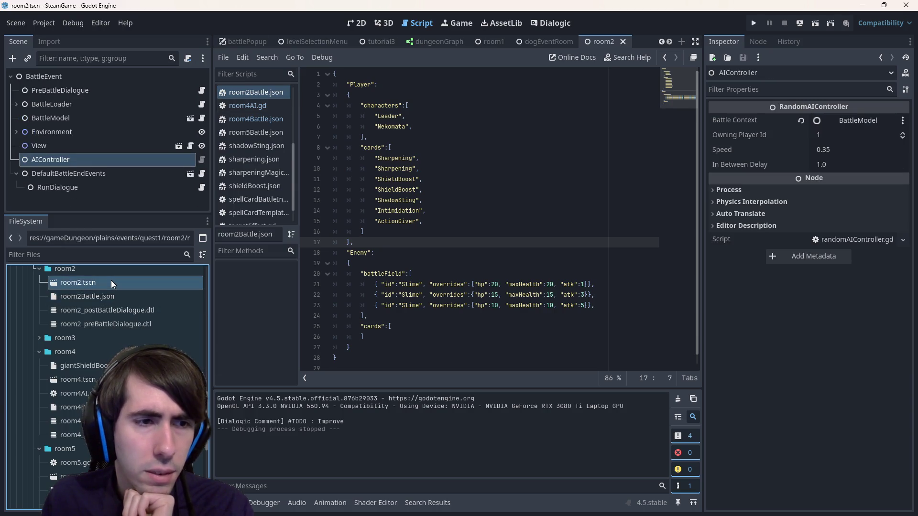
pyautogui.click(819, 28)
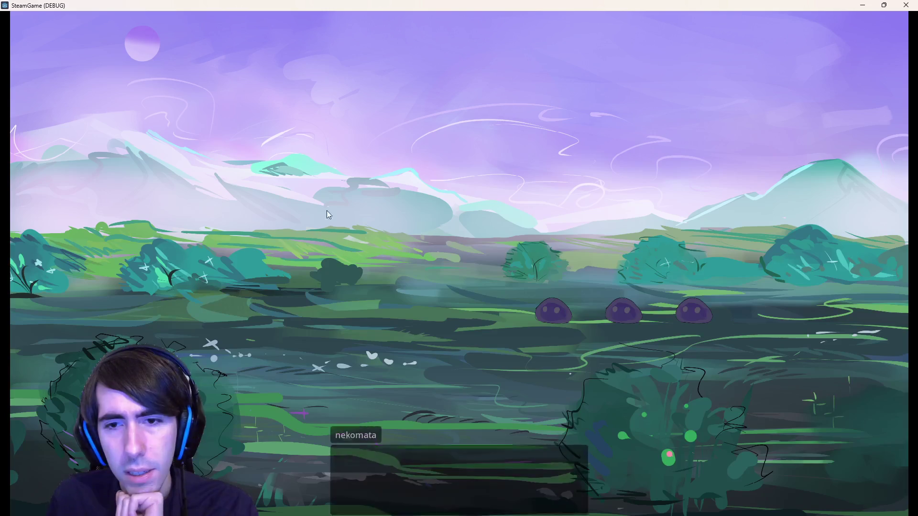
# Dismiss the dialogue, place the hooded character, stack two shields on them, and end the turn
pyautogui.click(498, 295)
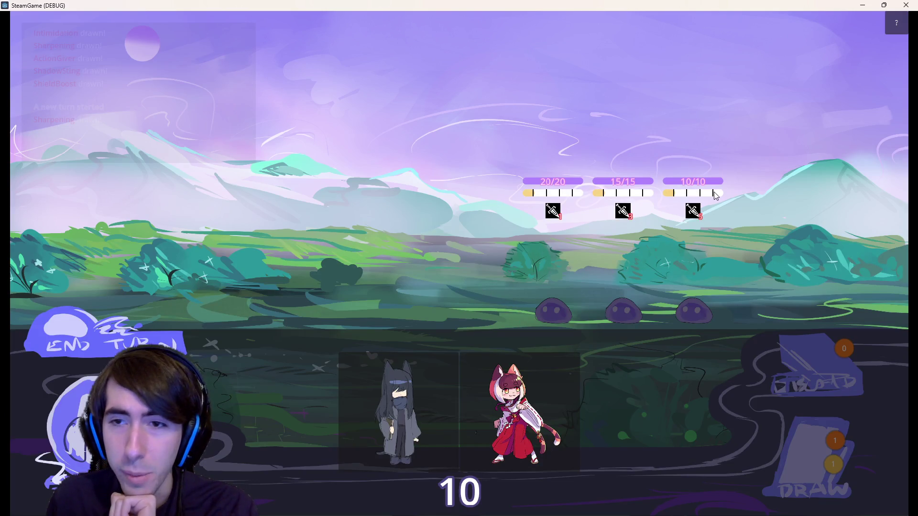
pyautogui.moveTo(690, 215)
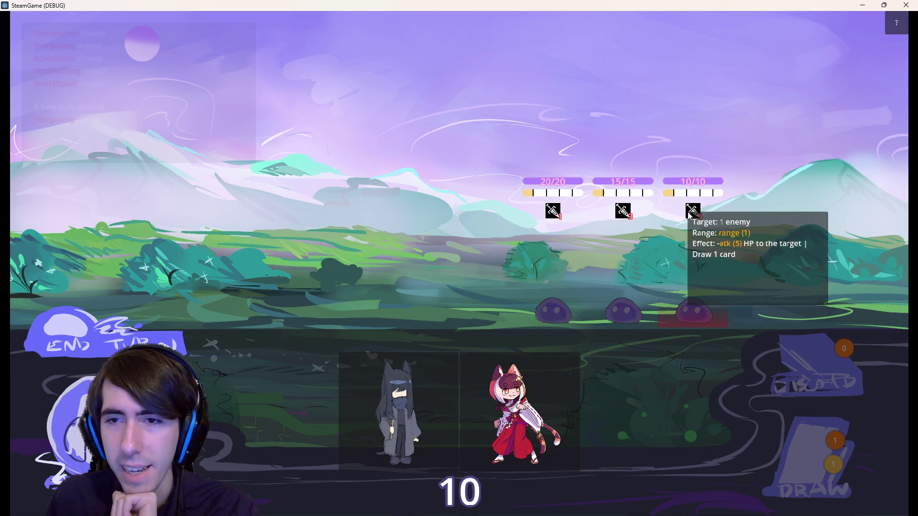
pyautogui.moveTo(457, 386)
pyautogui.mouseDown()
pyautogui.moveTo(416, 320)
pyautogui.moveTo(421, 253)
pyautogui.moveTo(277, 266)
pyautogui.mouseUp()
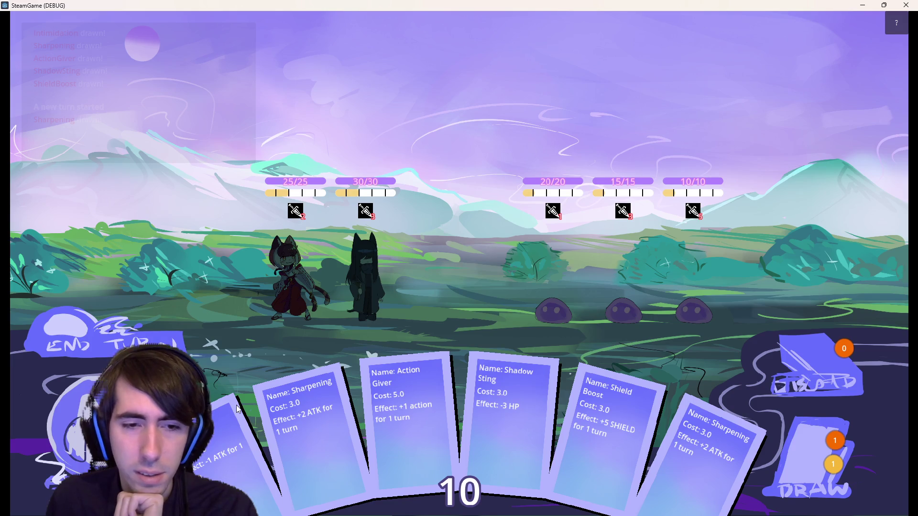
pyautogui.moveTo(570, 392)
pyautogui.mouseDown()
pyautogui.moveTo(415, 275)
pyautogui.moveTo(366, 274)
pyautogui.mouseUp()
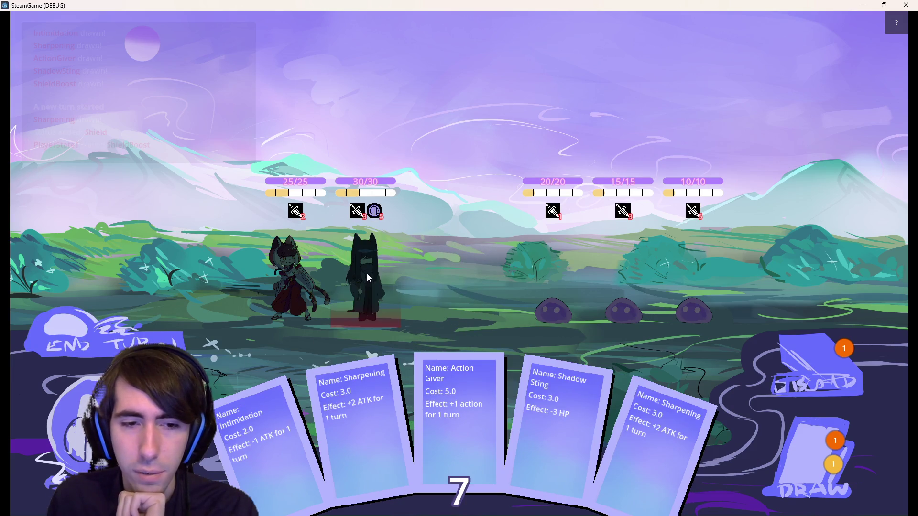
pyautogui.click(812, 459)
pyautogui.moveTo(698, 444); pyautogui.dragTo(362, 251)
pyautogui.click(812, 459)
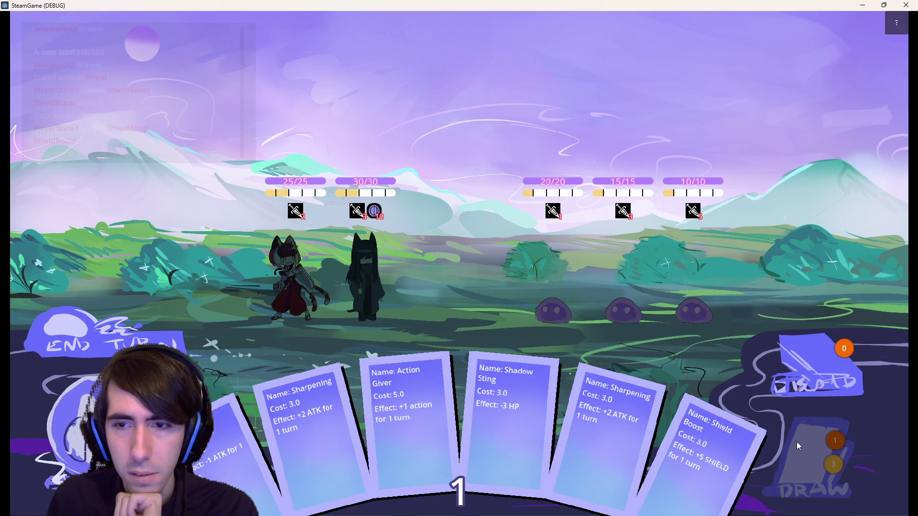
pyautogui.click(95, 326)
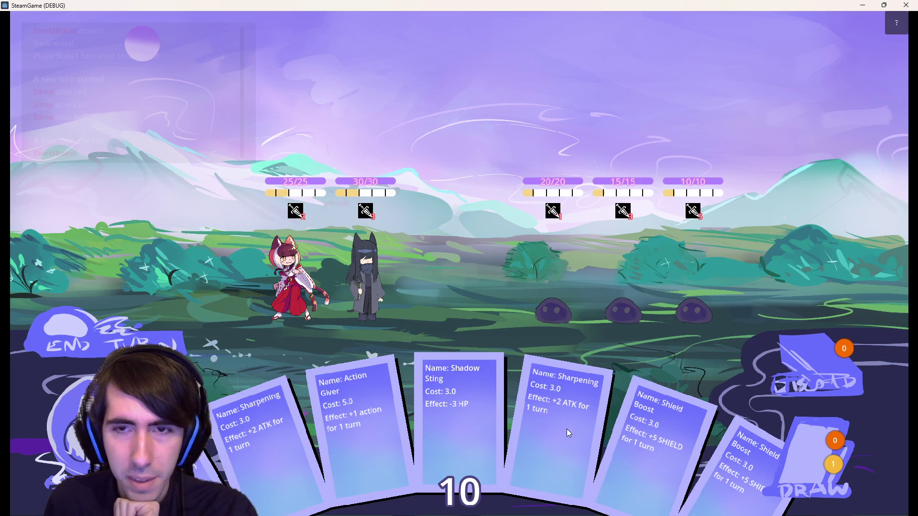
# Play Sharpening and Action Giver, defeat the 20-HP slime over two turns, then close the game
pyautogui.moveTo(541, 426)
pyautogui.mouseDown()
pyautogui.moveTo(407, 315)
pyautogui.moveTo(353, 288)
pyautogui.mouseUp()
pyautogui.moveTo(368, 430); pyautogui.dragTo(365, 279)
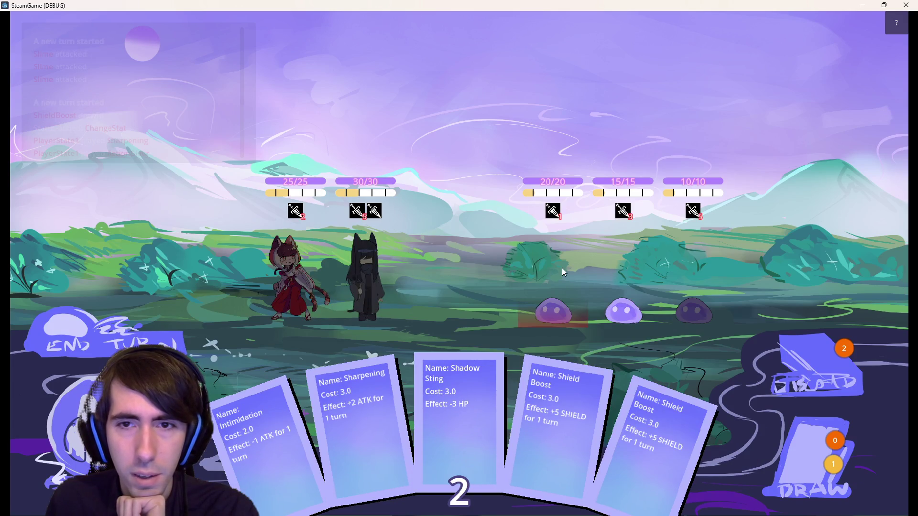
pyautogui.click(539, 274)
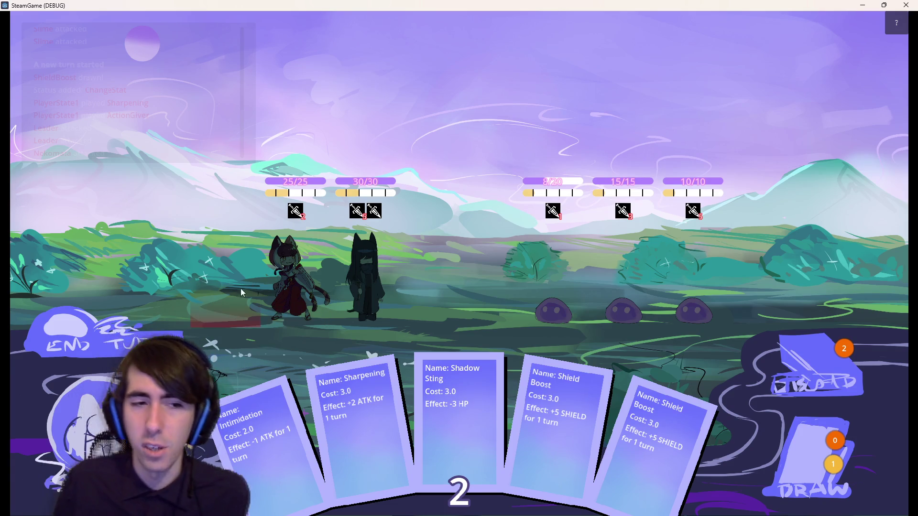
pyautogui.click(162, 328)
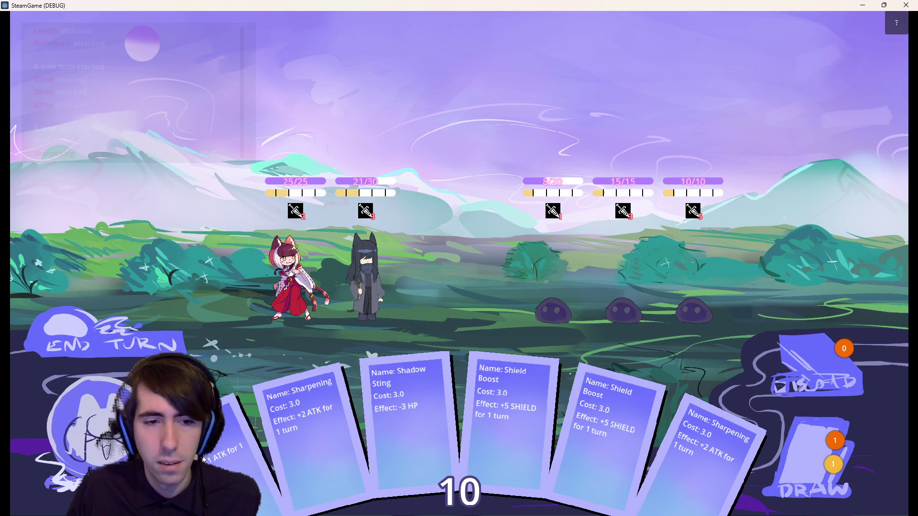
pyautogui.moveTo(664, 452)
pyautogui.mouseDown()
pyautogui.moveTo(380, 298)
pyautogui.moveTo(353, 268)
pyautogui.moveTo(358, 283)
pyautogui.mouseUp()
pyautogui.click(782, 452)
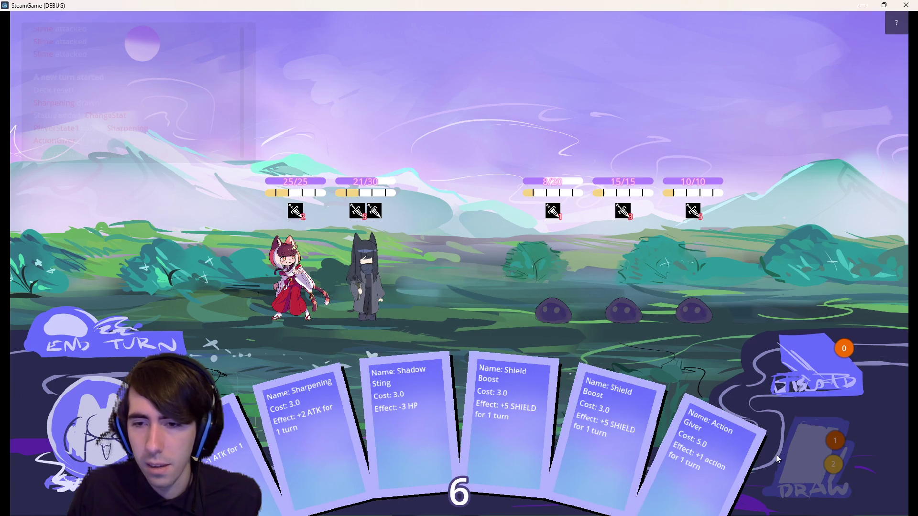
pyautogui.moveTo(684, 447); pyautogui.dragTo(389, 280)
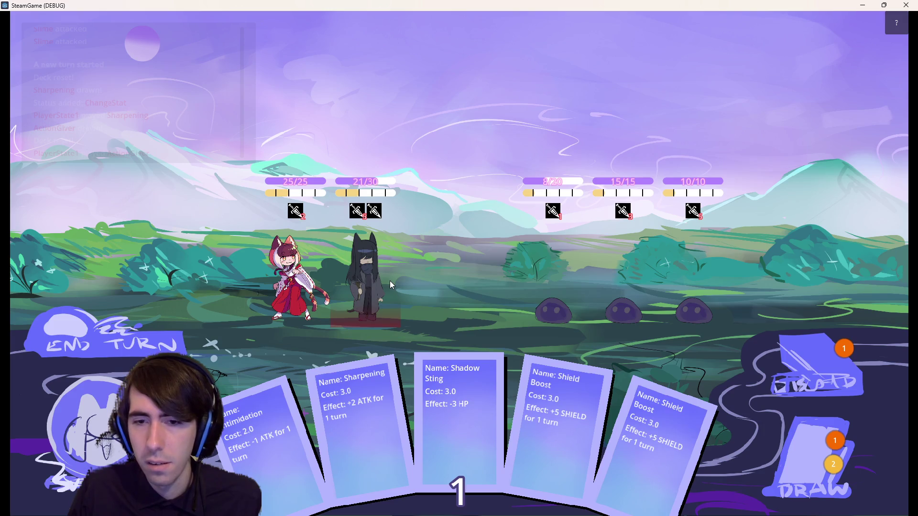
pyautogui.click(537, 275)
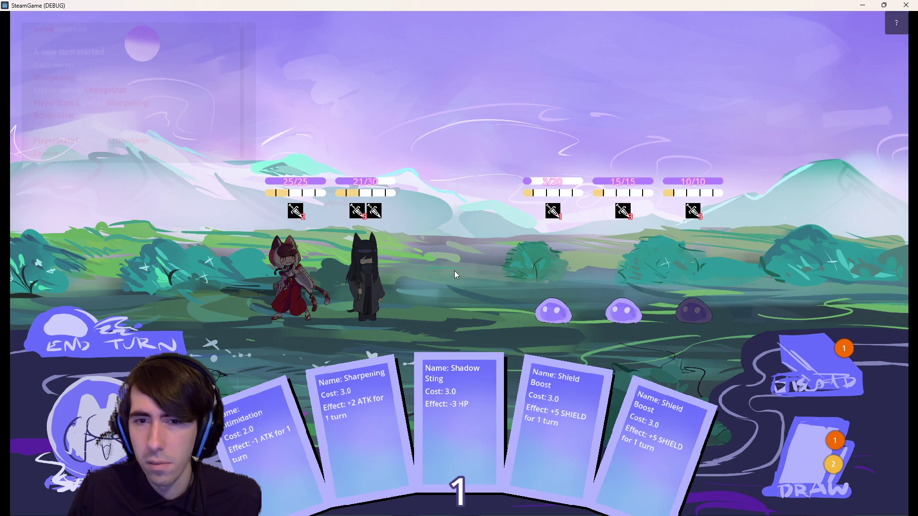
pyautogui.click(547, 276)
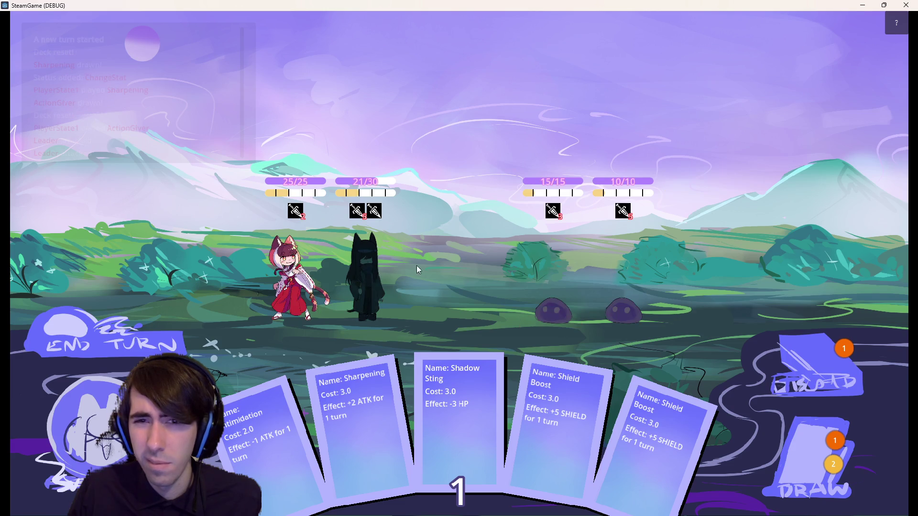
pyautogui.click(167, 335)
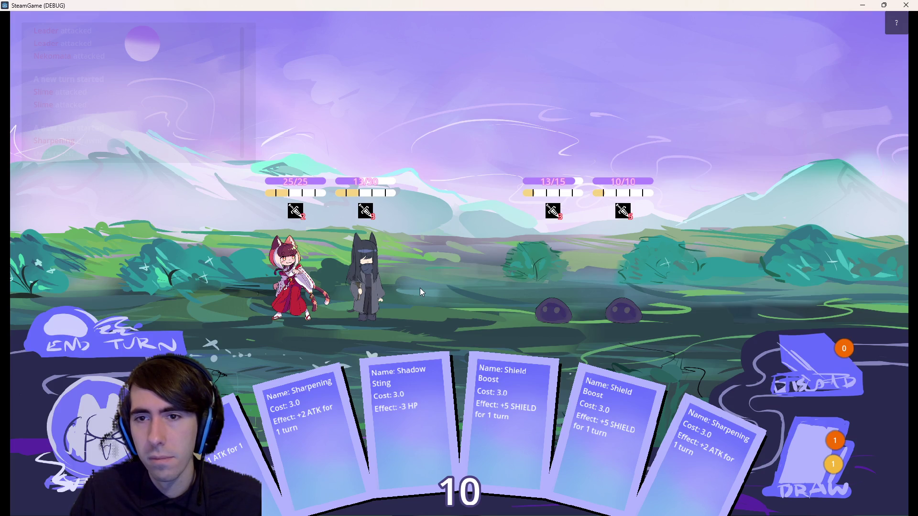
pyautogui.click(906, 4)
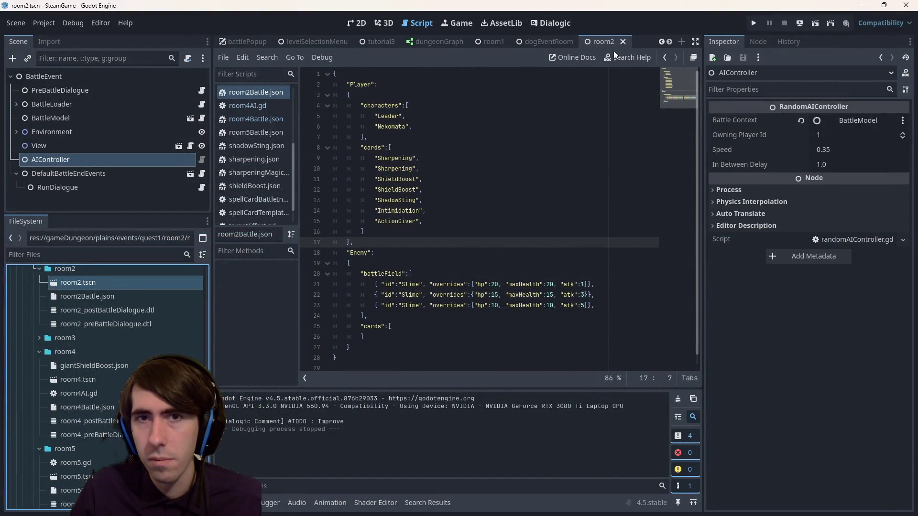
# Set the second slime's hp and maxHealth on line 22 to 7 and save
pyautogui.click(495, 295)
pyautogui.doubleClick(495, 295)
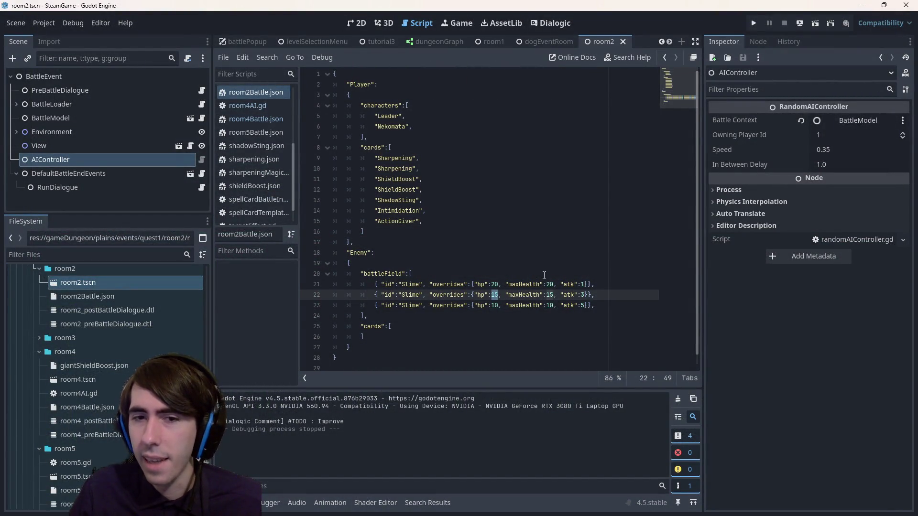
pyautogui.write('5')
pyautogui.press('BackSpace')
pyautogui.write('7')
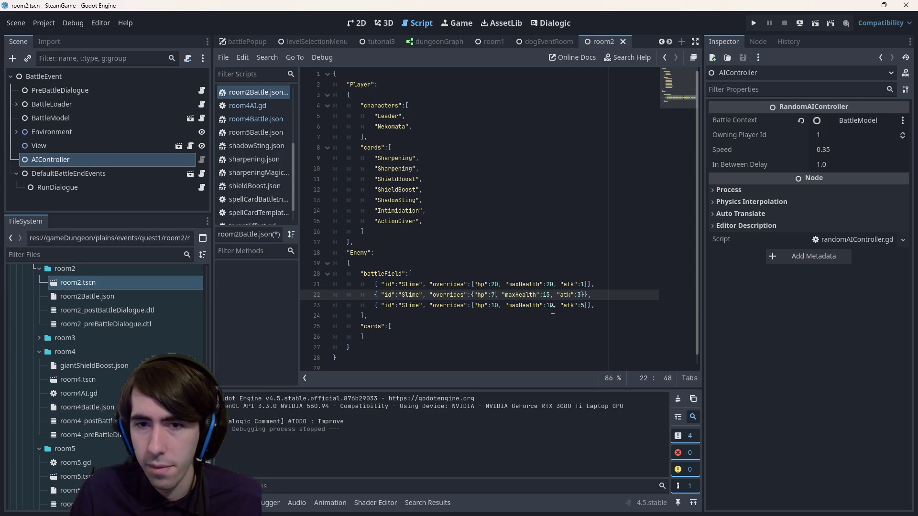
pyautogui.doubleClick(546, 295)
pyautogui.write('7')
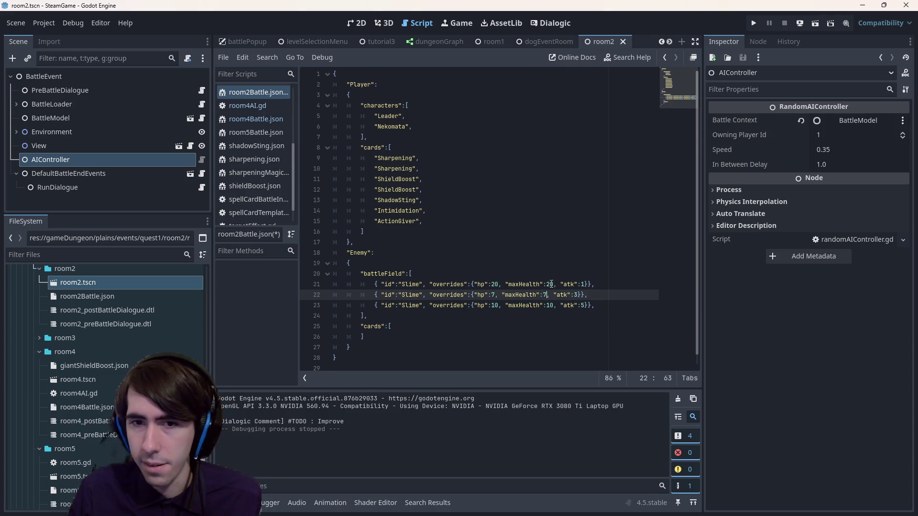
pyautogui.hotkey('ctrl', 's')
# Set the second slime's atk to 15 and the third slime's atk to 12, then save
pyautogui.click(578, 295)
pyautogui.write('20')
pyautogui.press('BackSpace')
pyautogui.press('BackSpace')
pyautogui.write('15')
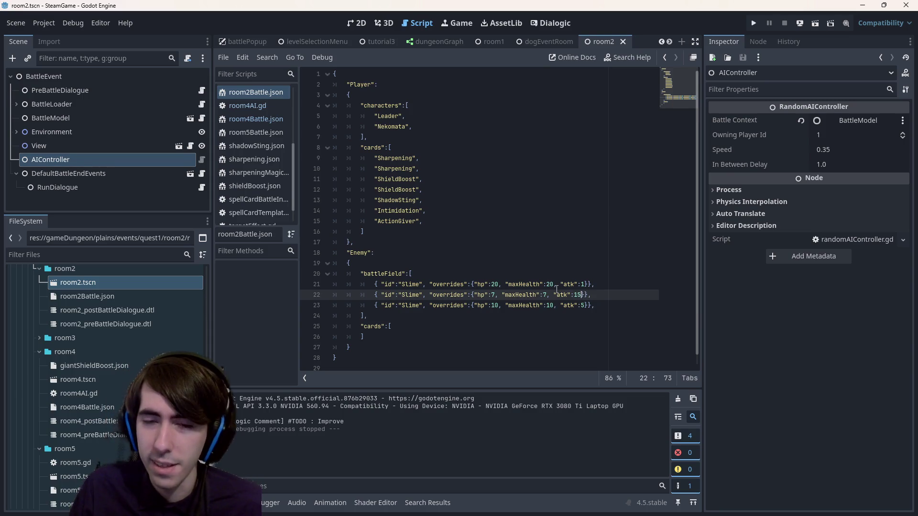
pyautogui.doubleClick(495, 306)
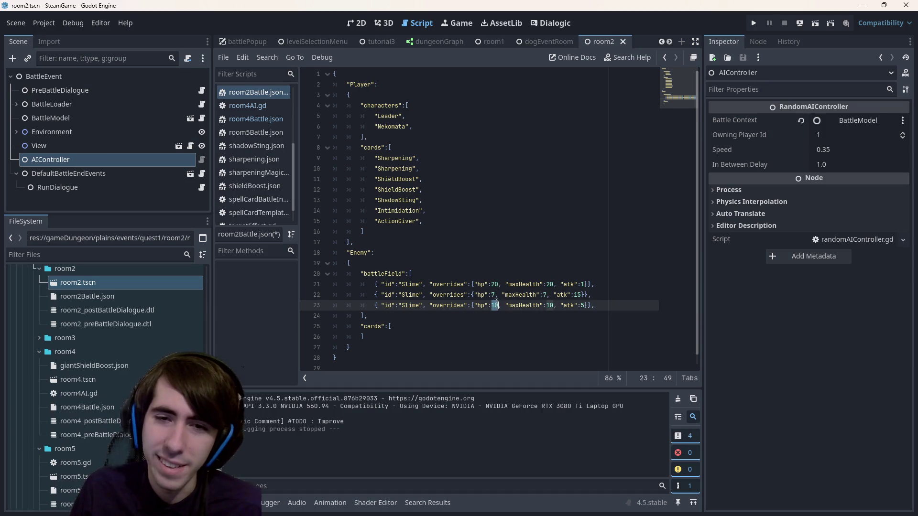
pyautogui.click(584, 306)
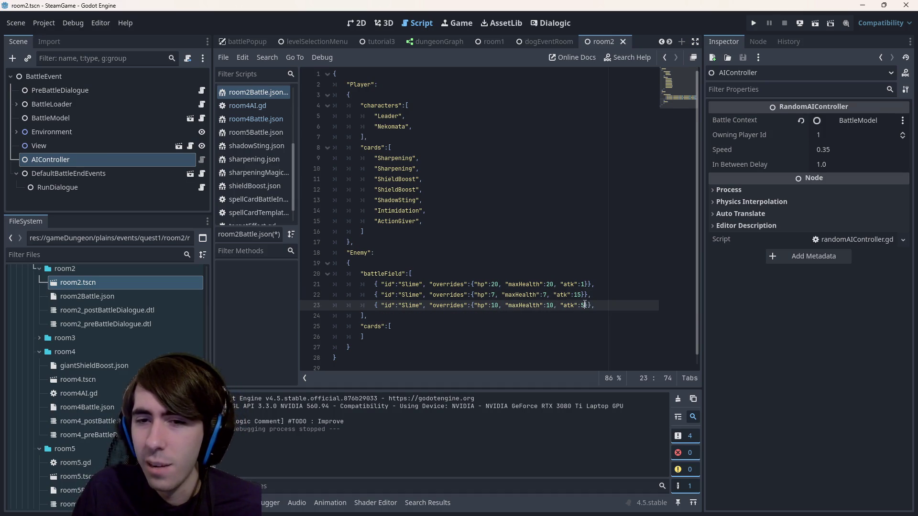
pyautogui.write('10')
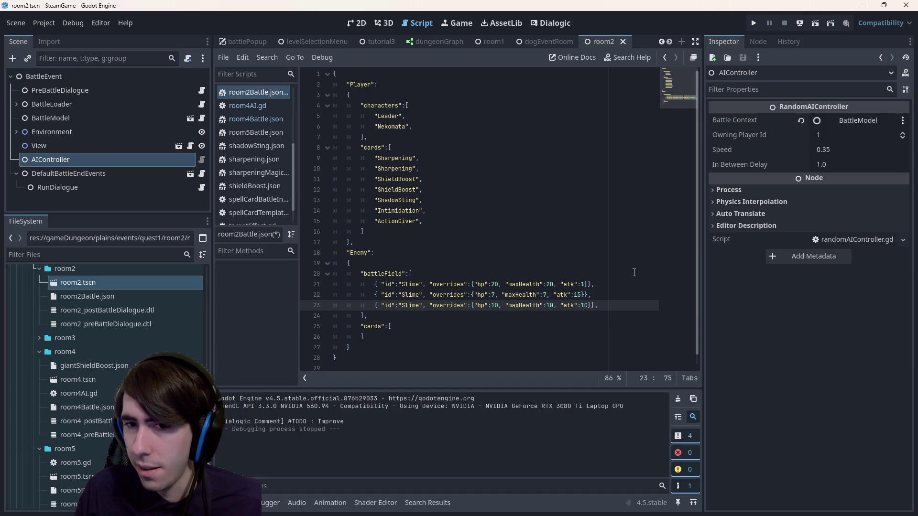
pyautogui.write('2')
pyautogui.press('Return')
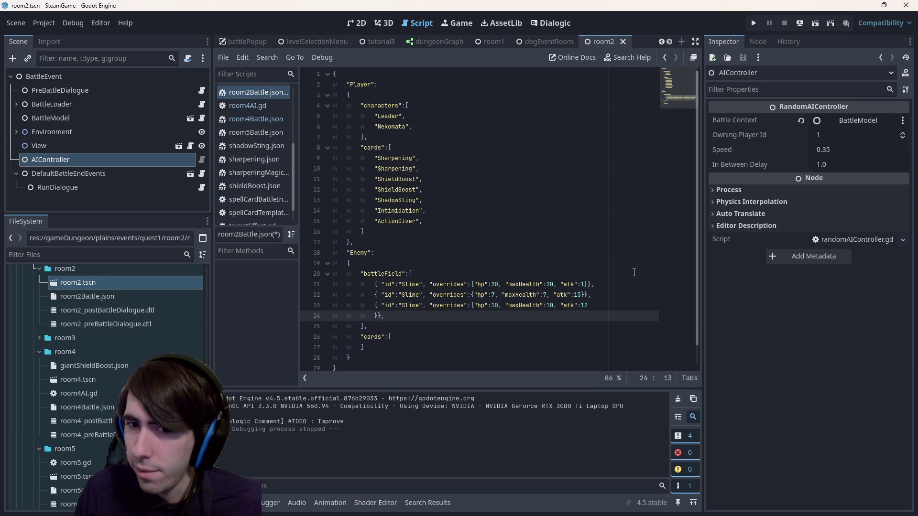
pyautogui.hotkey('ctrl', 'z')
pyautogui.hotkey('ctrl', 'z')
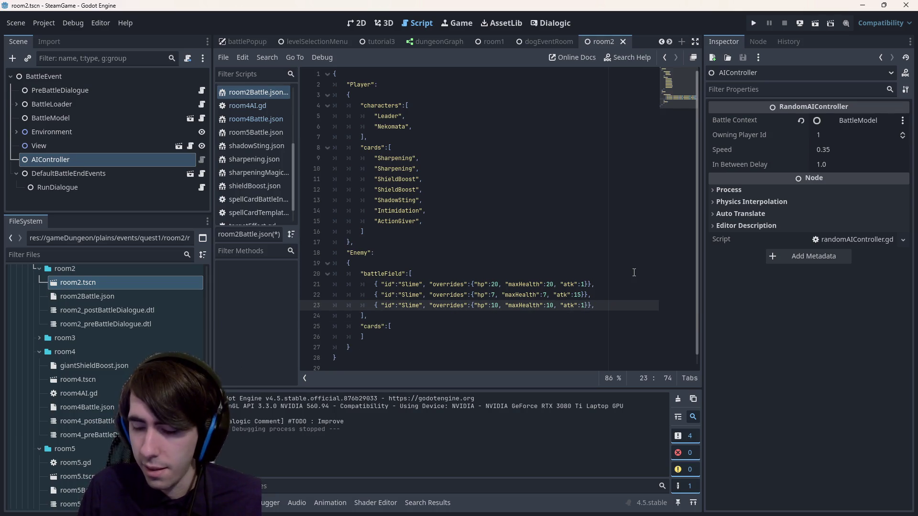
pyautogui.write('2')
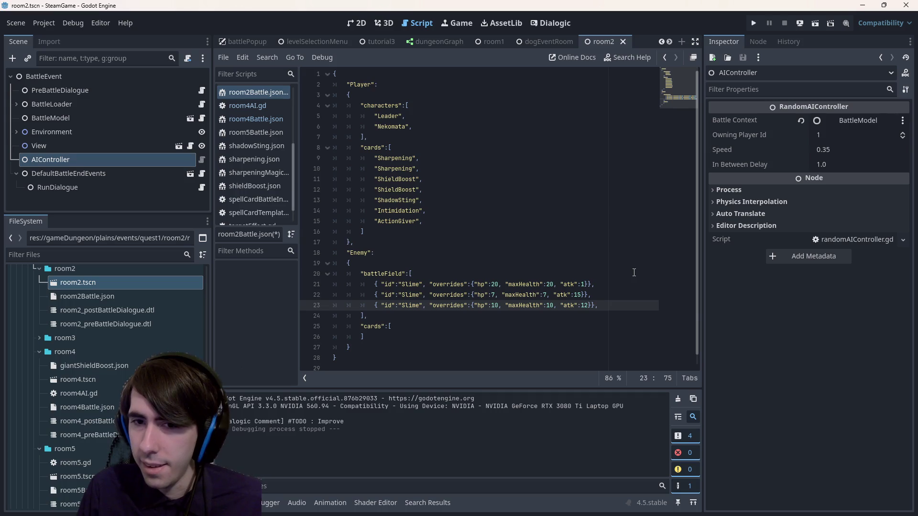
pyautogui.hotkey('ctrl', 's')
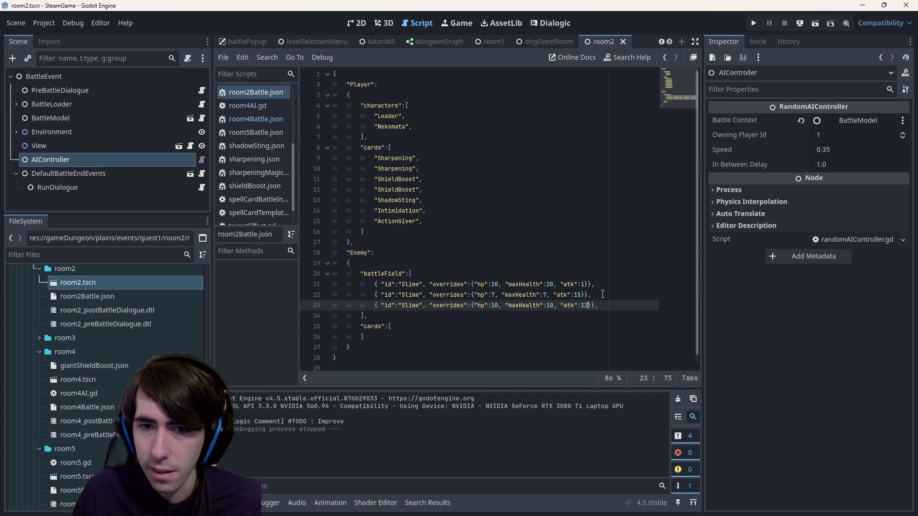
pyautogui.press('BackSpace')
pyautogui.press('BackSpace')
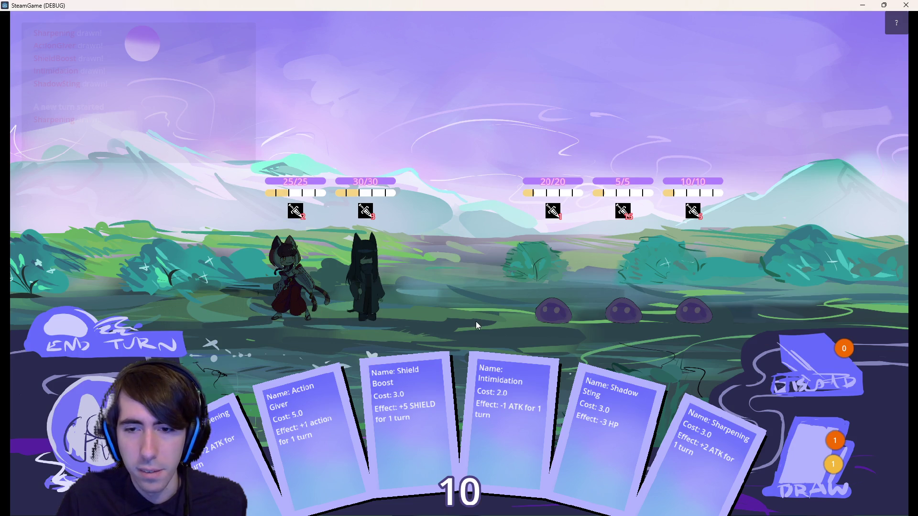
# Shield the second character with two Shield Boosts, end the turn, then play Sharpening on her
pyautogui.click(795, 446)
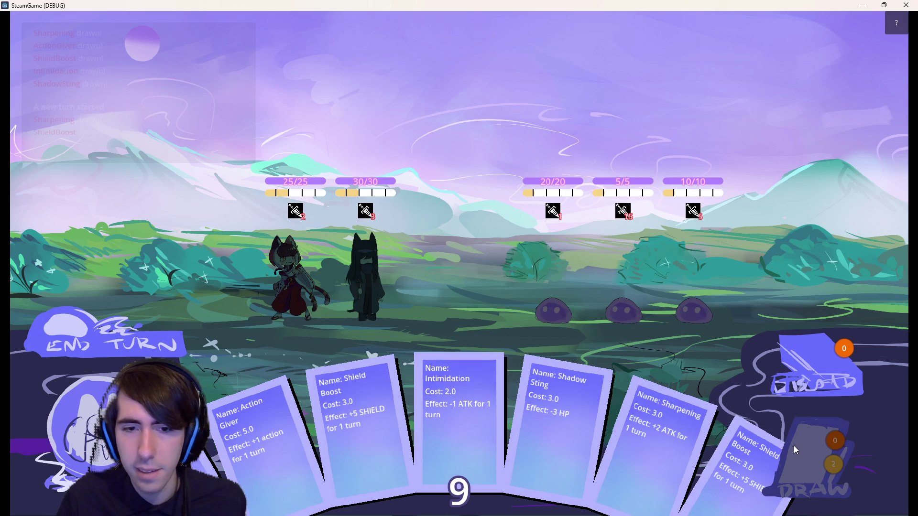
pyautogui.moveTo(374, 424)
pyautogui.mouseDown()
pyautogui.moveTo(353, 299)
pyautogui.moveTo(360, 287)
pyautogui.mouseUp()
pyautogui.moveTo(713, 454)
pyautogui.mouseDown()
pyautogui.moveTo(351, 260)
pyautogui.moveTo(377, 289)
pyautogui.mouseUp()
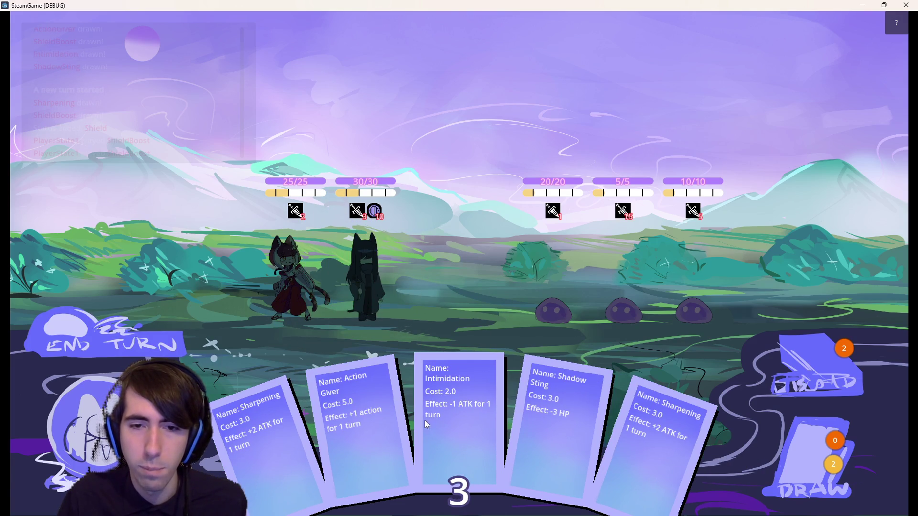
pyautogui.moveTo(450, 419)
pyautogui.mouseDown()
pyautogui.moveTo(580, 327)
pyautogui.moveTo(528, 335)
pyautogui.moveTo(441, 422)
pyautogui.mouseUp()
pyautogui.click(119, 339)
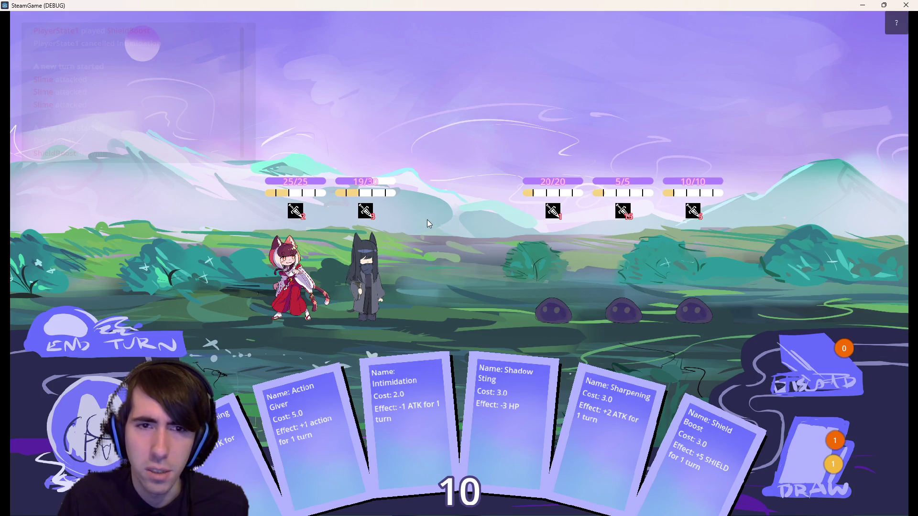
pyautogui.moveTo(589, 455); pyautogui.dragTo(377, 291)
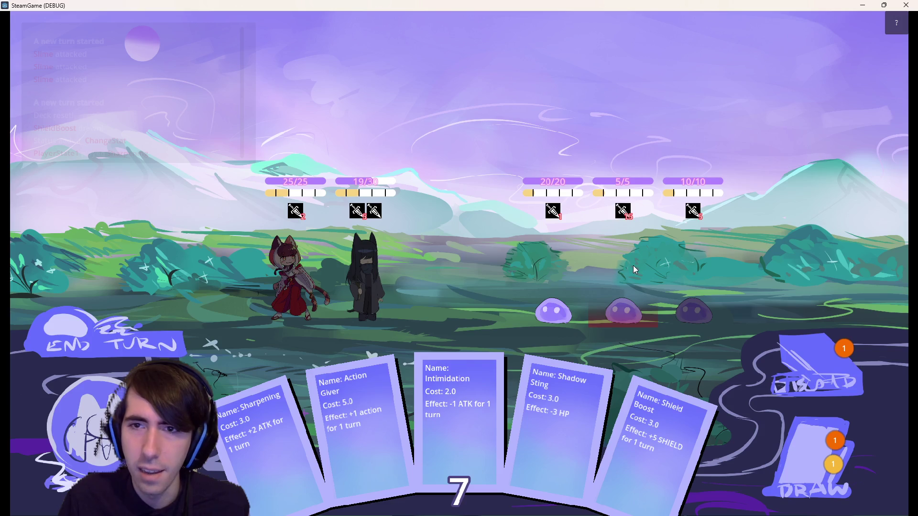
pyautogui.moveTo(627, 206)
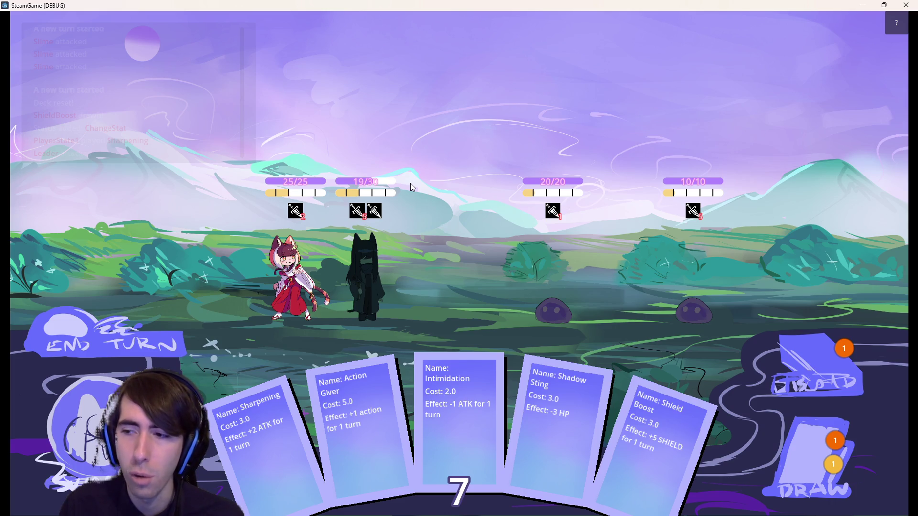
# Try Shield Boost, Sharpening and Shadow Sting without playing them, check the slime's attack, then close the game
pyautogui.moveTo(626, 438)
pyautogui.mouseDown()
pyautogui.moveTo(436, 262)
pyautogui.moveTo(377, 268)
pyautogui.mouseUp()
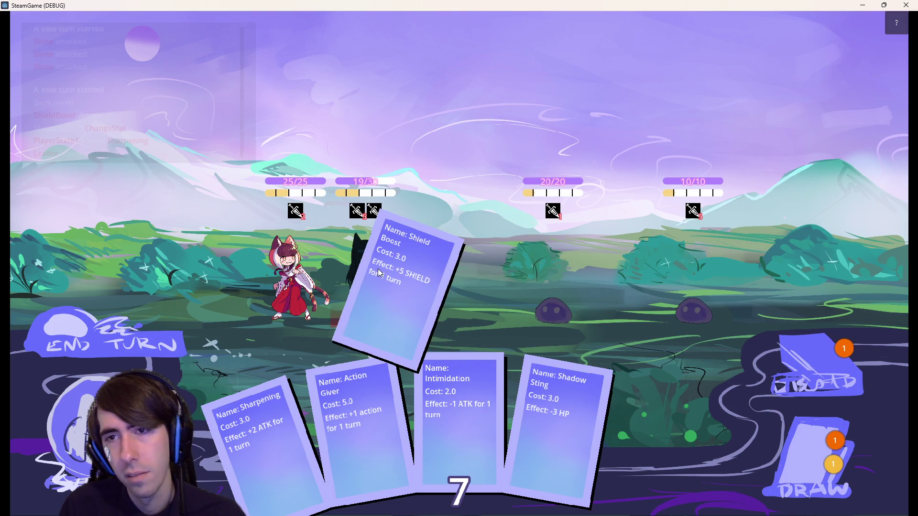
pyautogui.moveTo(378, 269); pyautogui.dragTo(641, 448)
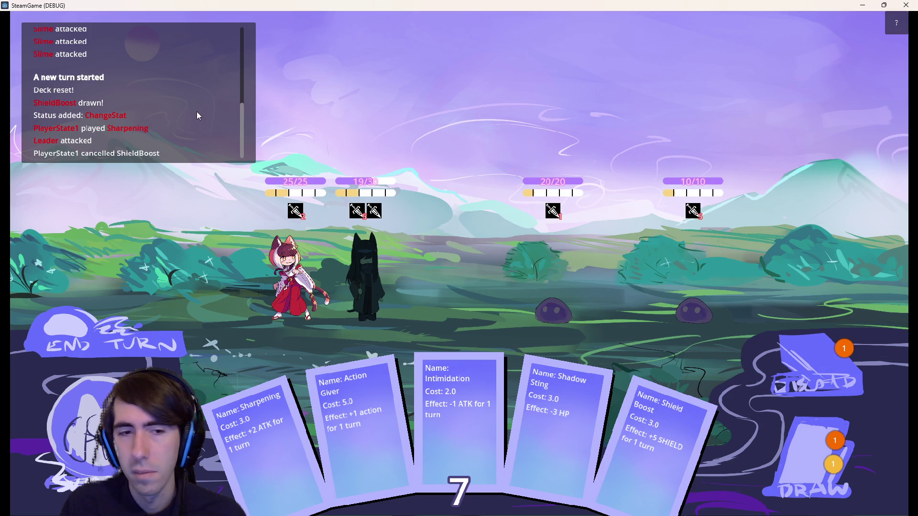
pyautogui.moveTo(315, 454)
pyautogui.mouseDown()
pyautogui.moveTo(420, 305)
pyautogui.moveTo(282, 438)
pyautogui.moveTo(298, 332)
pyautogui.moveTo(268, 485)
pyautogui.mouseUp()
pyautogui.moveTo(555, 431)
pyautogui.mouseDown()
pyautogui.moveTo(567, 323)
pyautogui.moveTo(546, 449)
pyautogui.mouseUp()
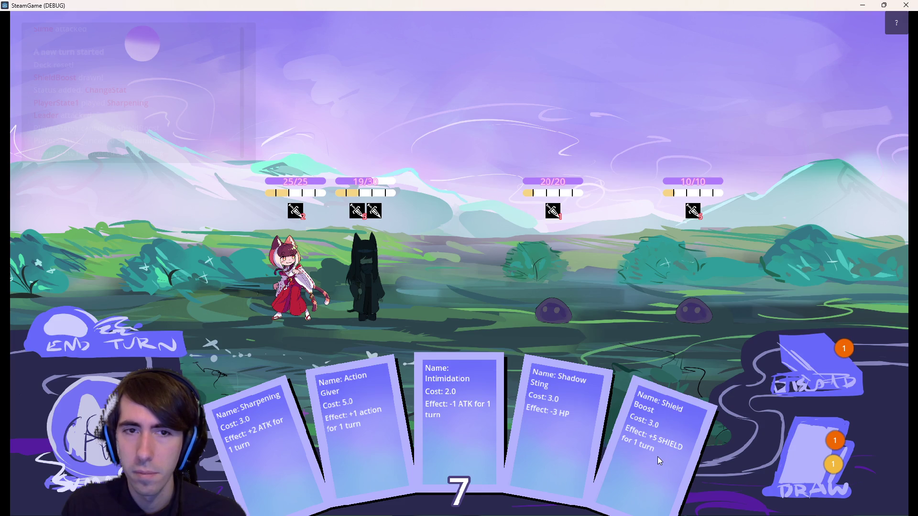
pyautogui.moveTo(150, 48)
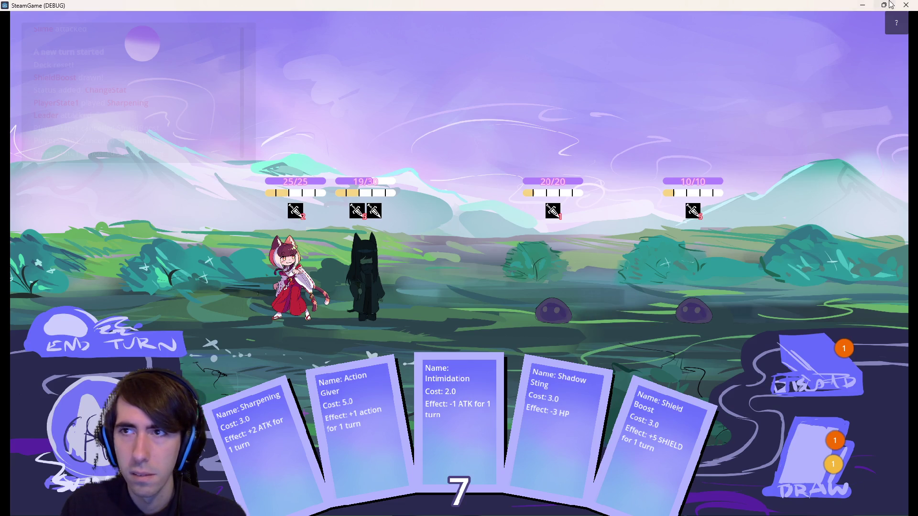
pyautogui.moveTo(549, 219)
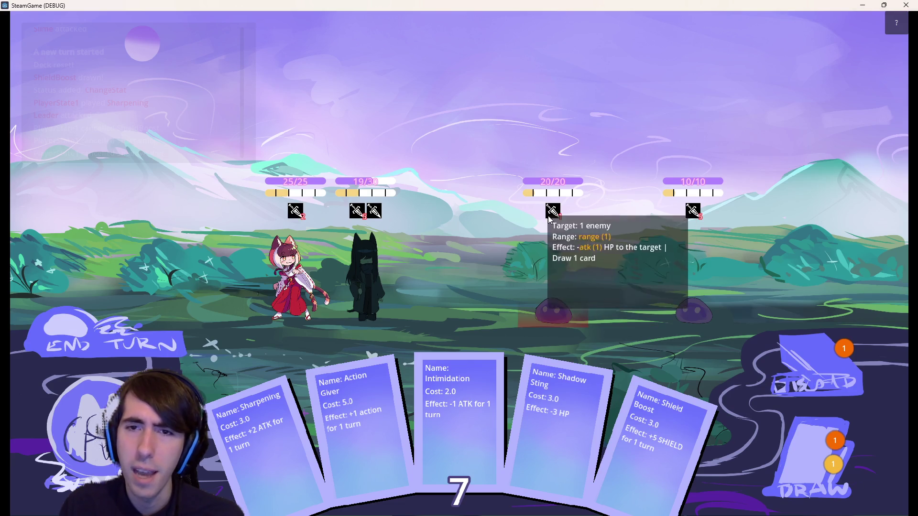
pyautogui.click(906, 5)
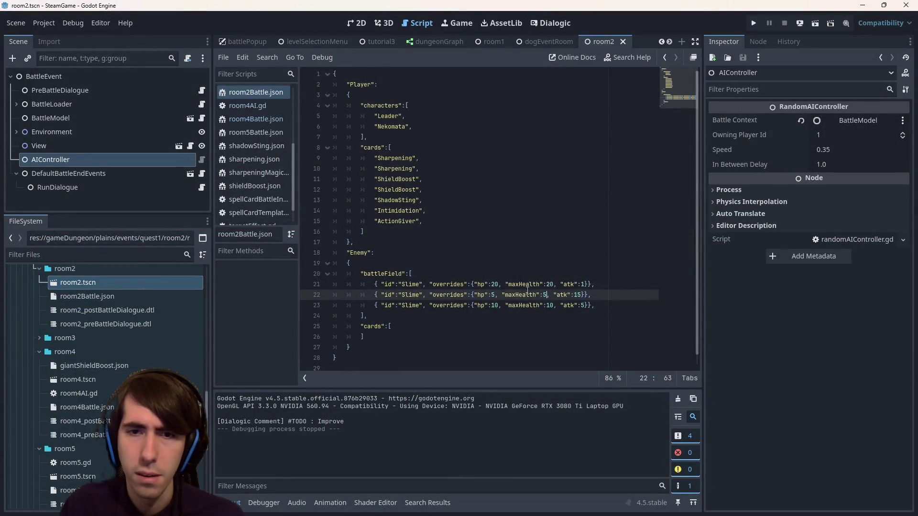
# Change line 21's atk to 5 and line 23's atk to 15, save, and rerun the battle scene
pyautogui.click(583, 284)
pyautogui.press('BackSpace')
pyautogui.write('3')
pyautogui.press('BackSpace')
pyautogui.write('5')
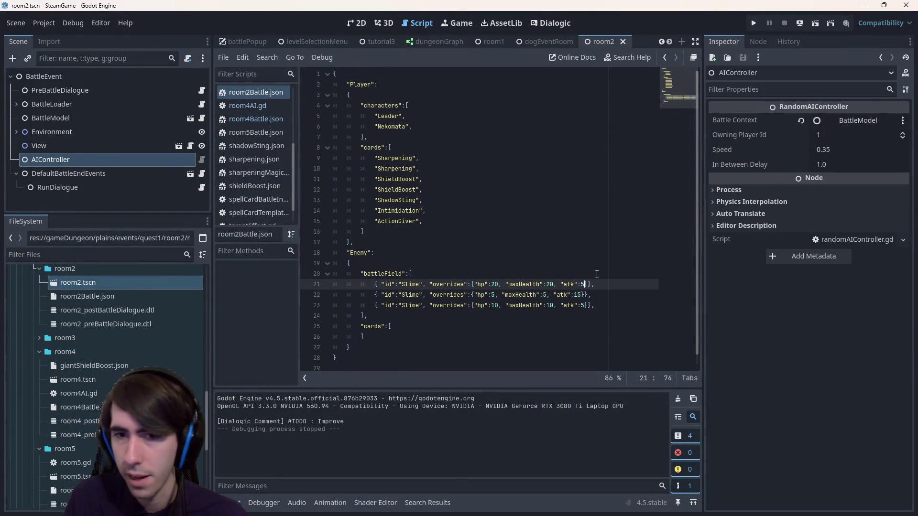
pyautogui.click(584, 308)
pyautogui.write('15')
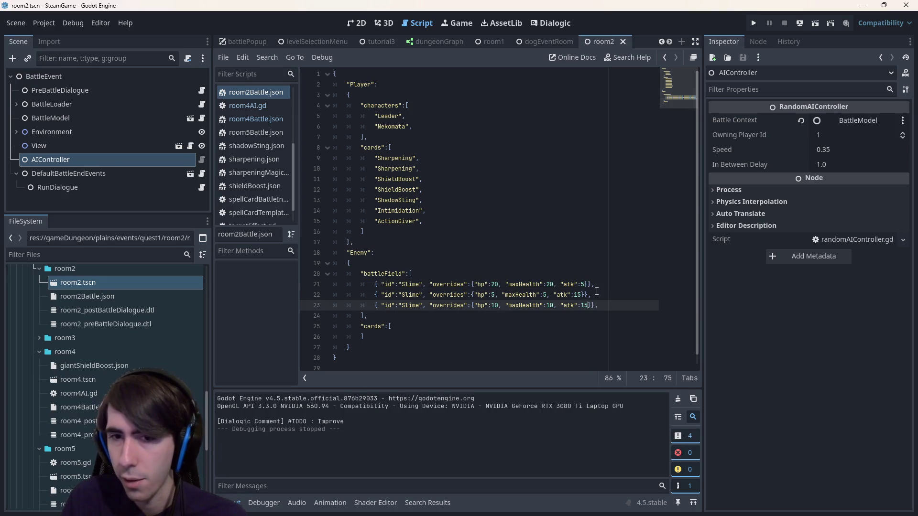
pyautogui.hotkey('ctrl', 's')
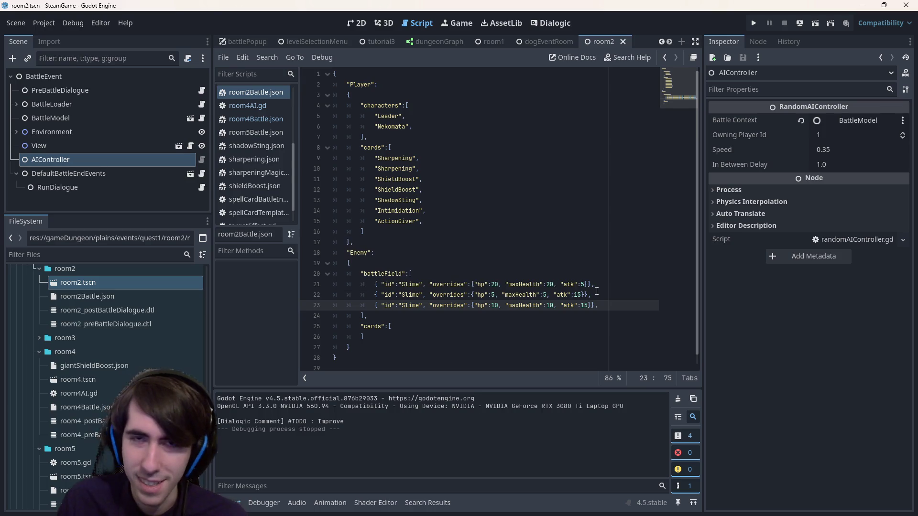
pyautogui.click(816, 22)
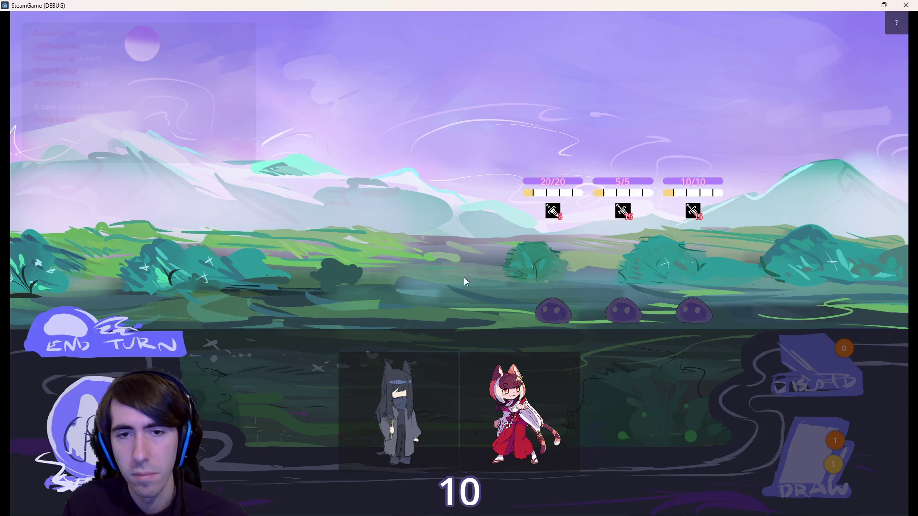
# Deploy the grey and red cat characters, stack two Shield Boosts on the dark-haired one, and end the turn
pyautogui.moveTo(390, 411); pyautogui.dragTo(390, 288)
pyautogui.moveTo(466, 438); pyautogui.dragTo(297, 287)
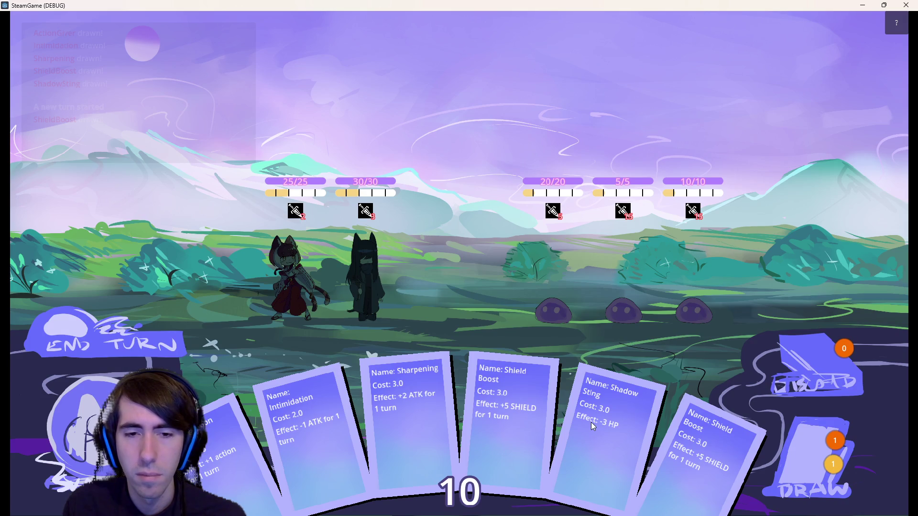
pyautogui.moveTo(713, 482)
pyautogui.mouseDown()
pyautogui.moveTo(657, 354)
pyautogui.moveTo(355, 285)
pyautogui.mouseUp()
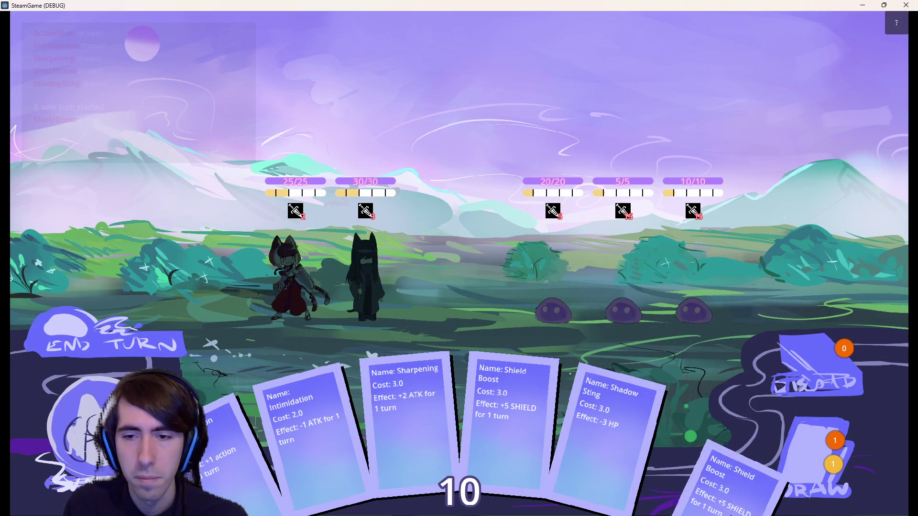
pyautogui.moveTo(711, 436)
pyautogui.mouseDown()
pyautogui.moveTo(200, 211)
pyautogui.moveTo(306, 316)
pyautogui.mouseUp()
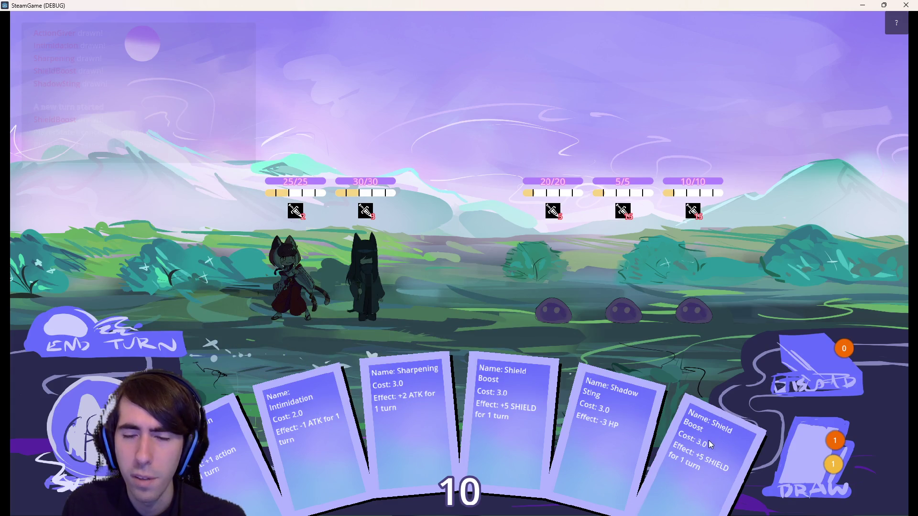
pyautogui.moveTo(712, 442)
pyautogui.mouseDown()
pyautogui.moveTo(335, 282)
pyautogui.moveTo(365, 268)
pyautogui.mouseUp()
pyautogui.moveTo(559, 421); pyautogui.dragTo(359, 256)
pyautogui.click(168, 346)
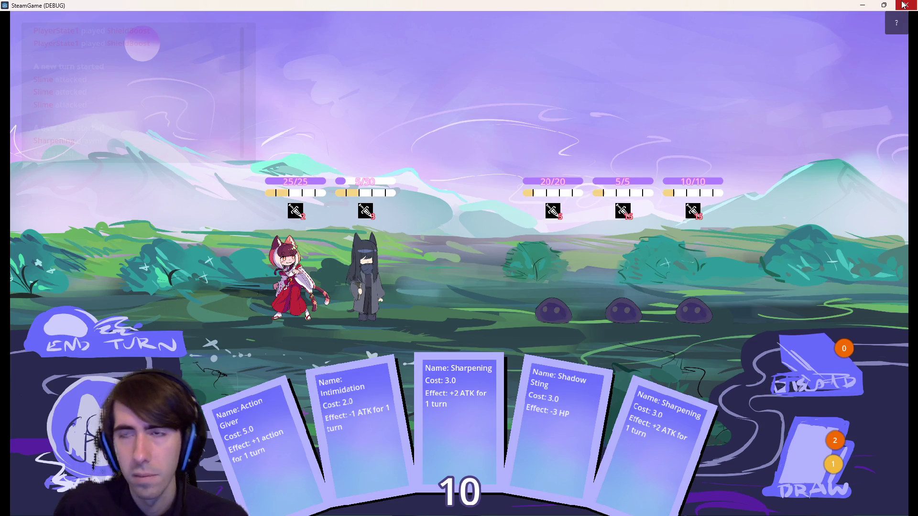
# Close the game and raise the first slime's hp and maxHealth to 40
pyautogui.click(904, 5)
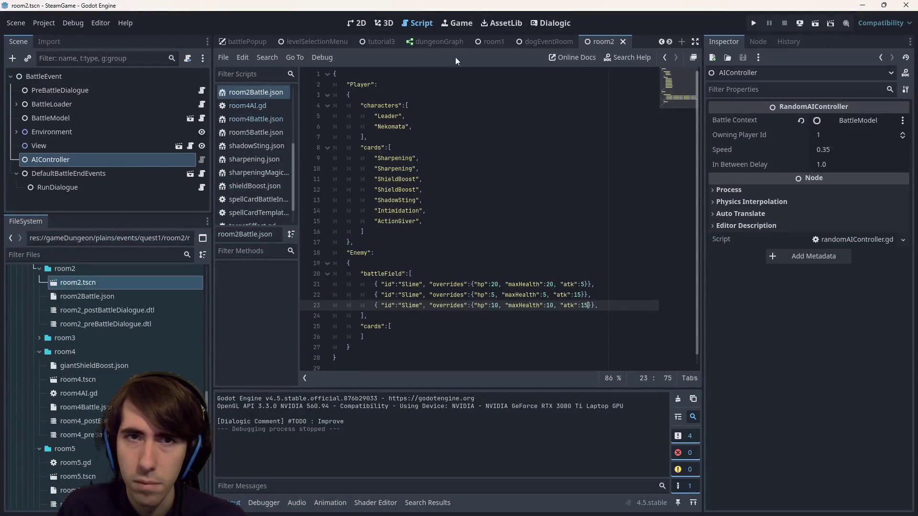
pyautogui.click(497, 283)
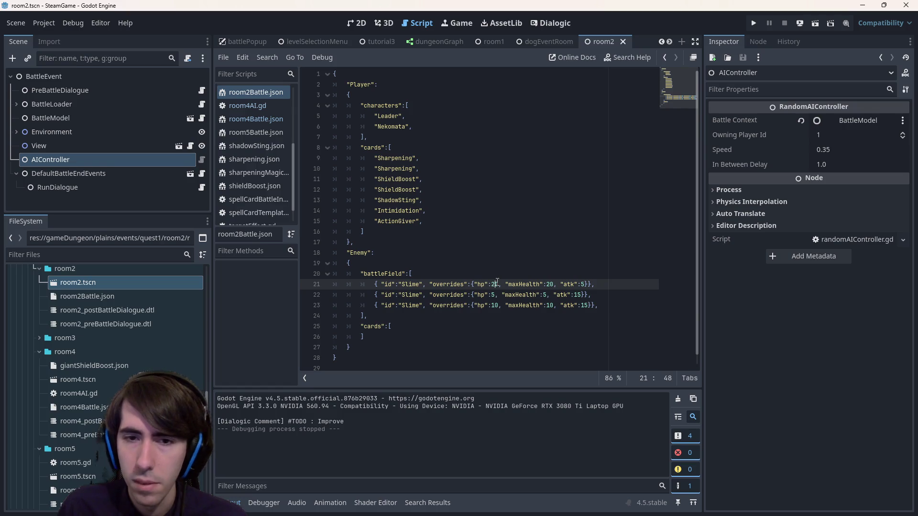
pyautogui.press('BackSpace')
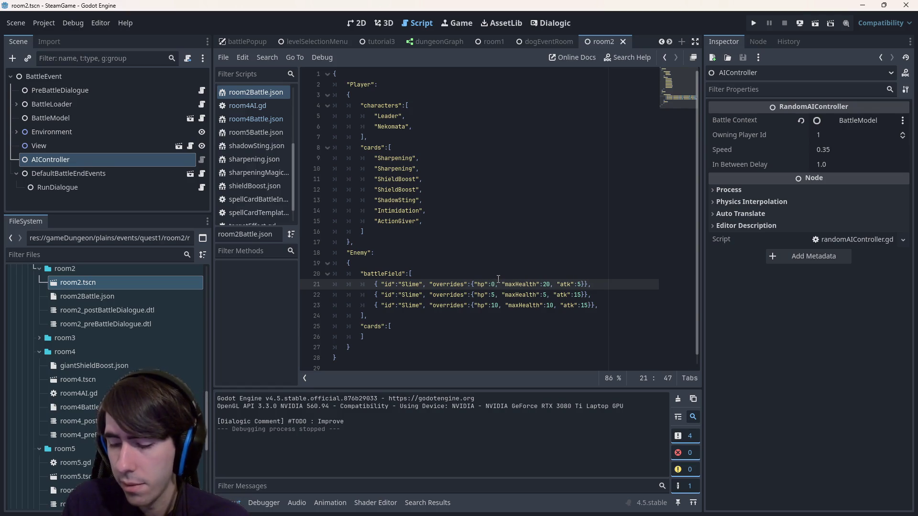
pyautogui.write('4')
pyautogui.click(551, 284)
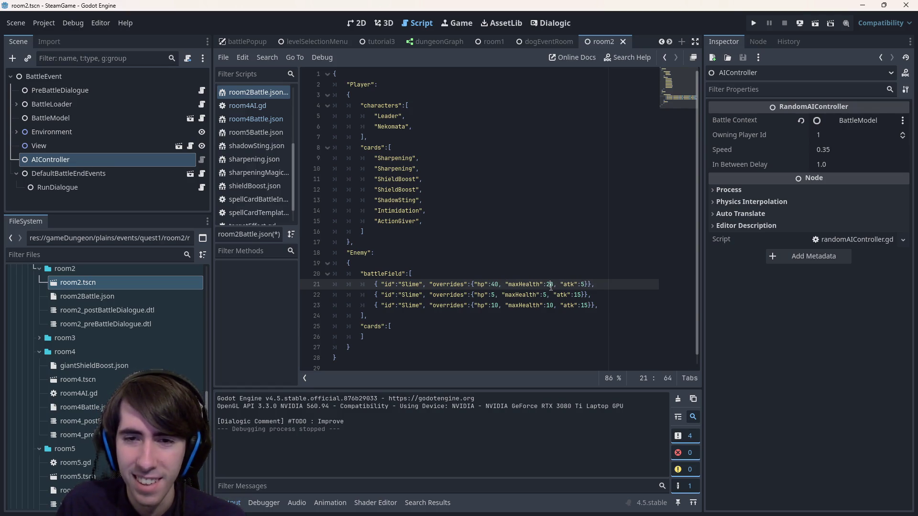
pyautogui.press('BackSpace')
pyautogui.write('4')
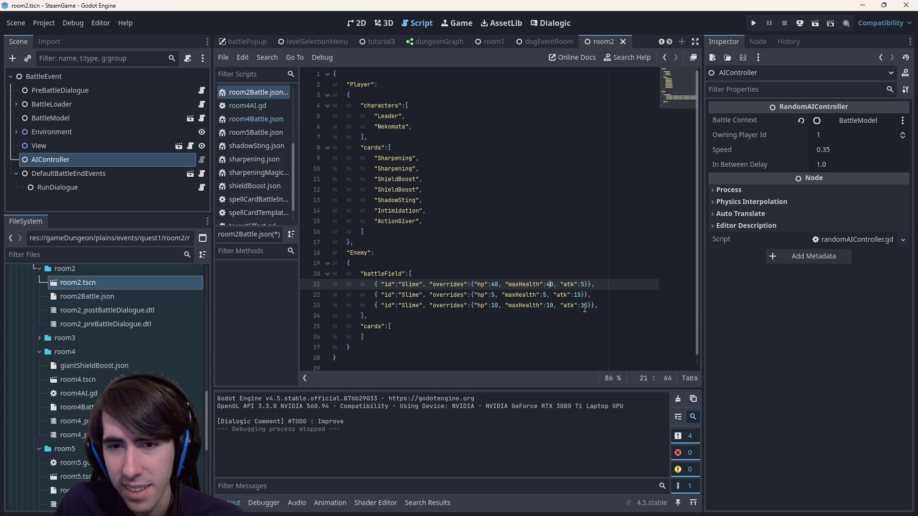
# Edit the second slime's atk and change the third slime's atk from 25 to 15, then save
pyautogui.click(582, 306)
pyautogui.click(581, 295)
pyautogui.doubleClick(578, 295)
pyautogui.write('1')
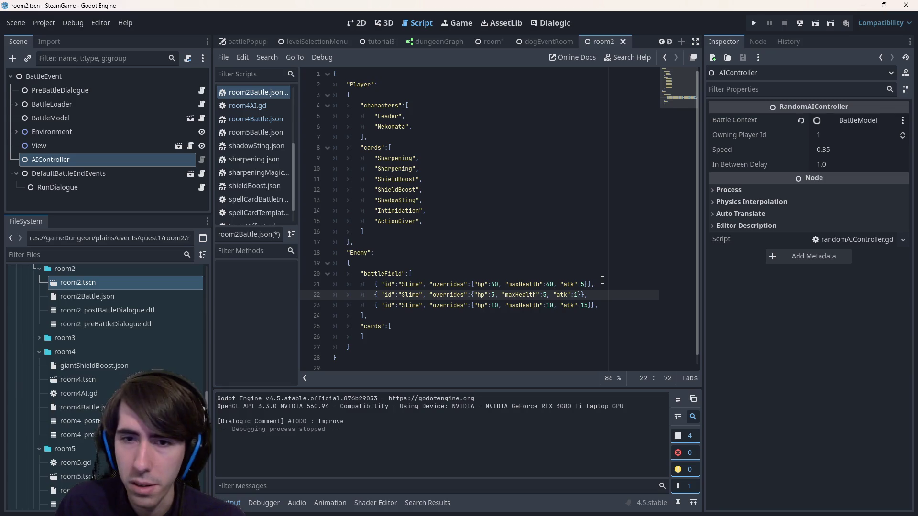
pyautogui.press('BackSpace')
pyautogui.write('5')
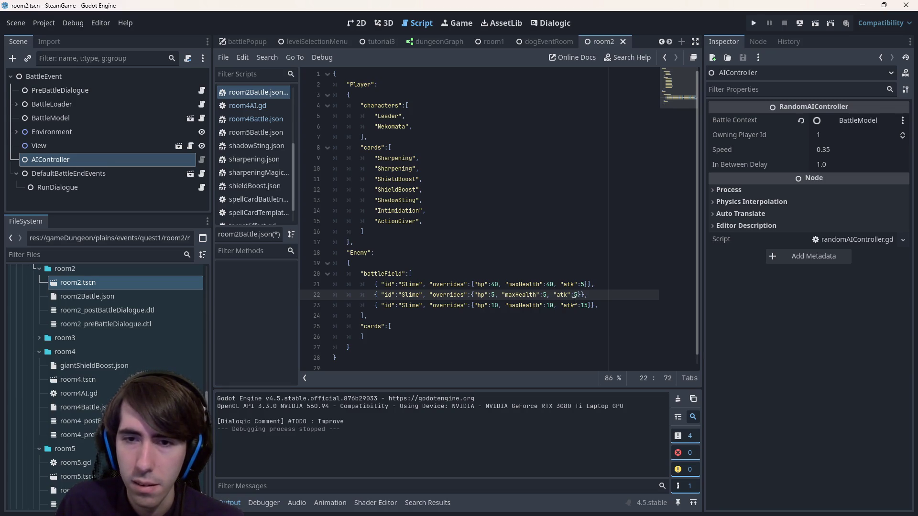
pyautogui.doubleClick(584, 305)
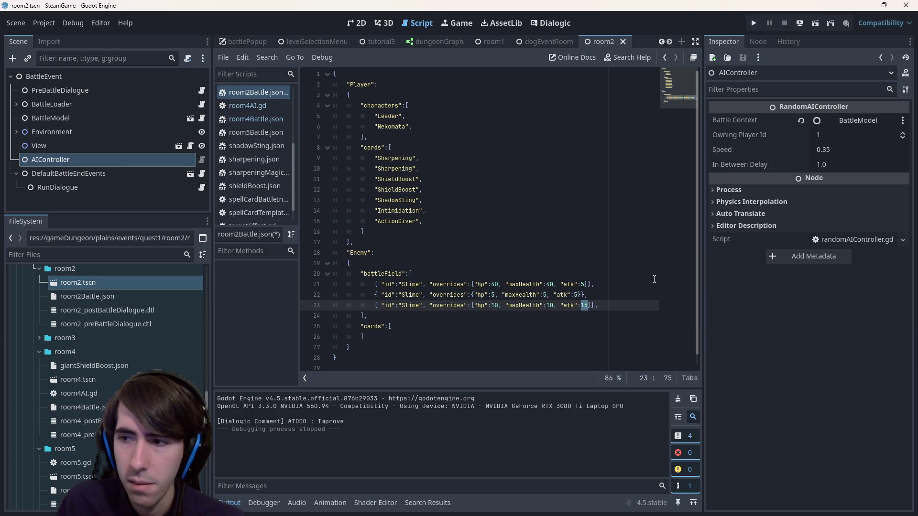
pyautogui.write('25')
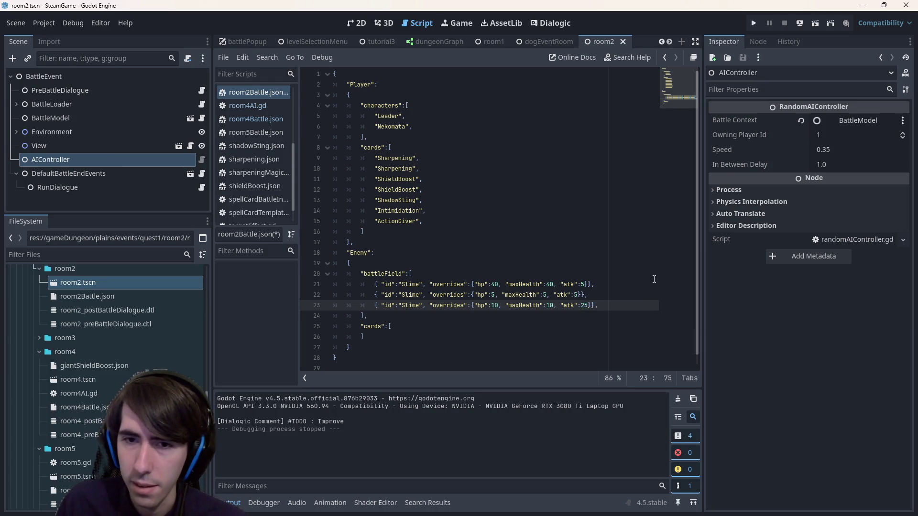
pyautogui.press('Up')
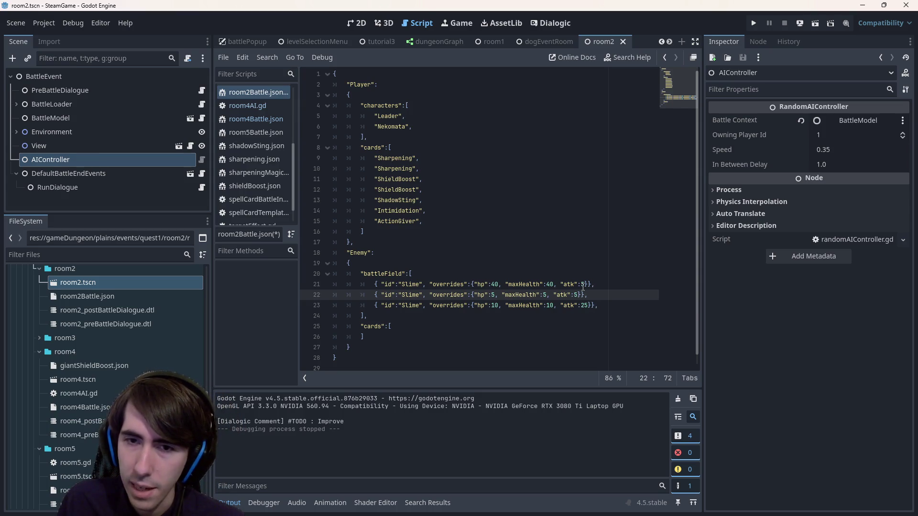
pyautogui.press('Down')
pyautogui.press('Delete')
pyautogui.write('1')
pyautogui.hotkey('ctrl', 's')
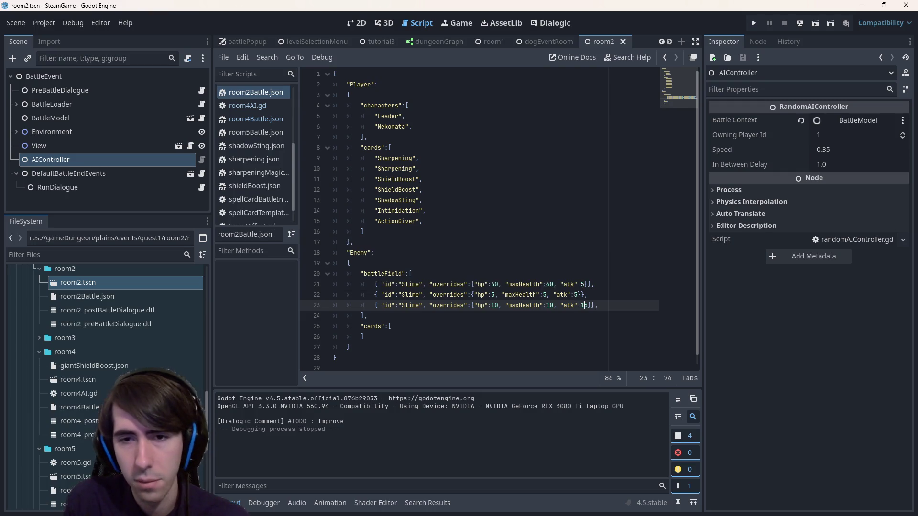
# Try the third slime's hp at 5, revert it to 10, save, and rerun the scene
pyautogui.click(583, 285)
pyautogui.click(584, 285)
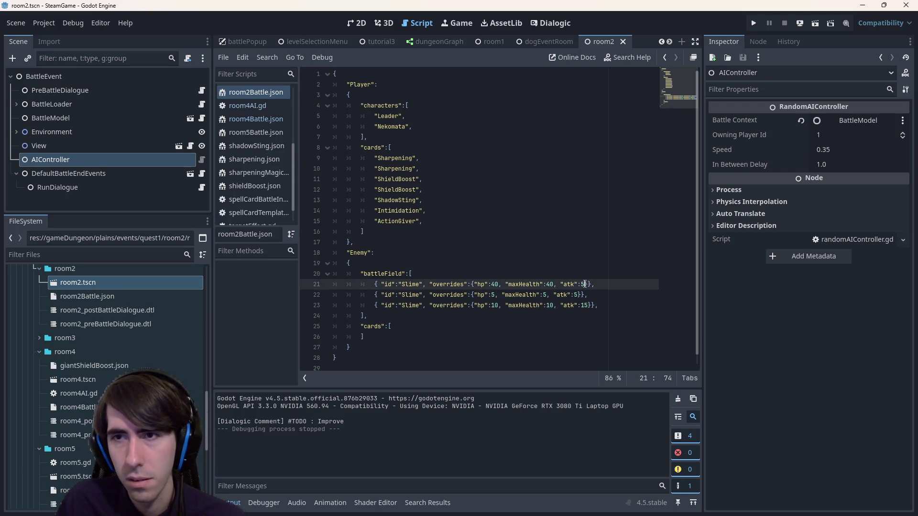
pyautogui.doubleClick(495, 305)
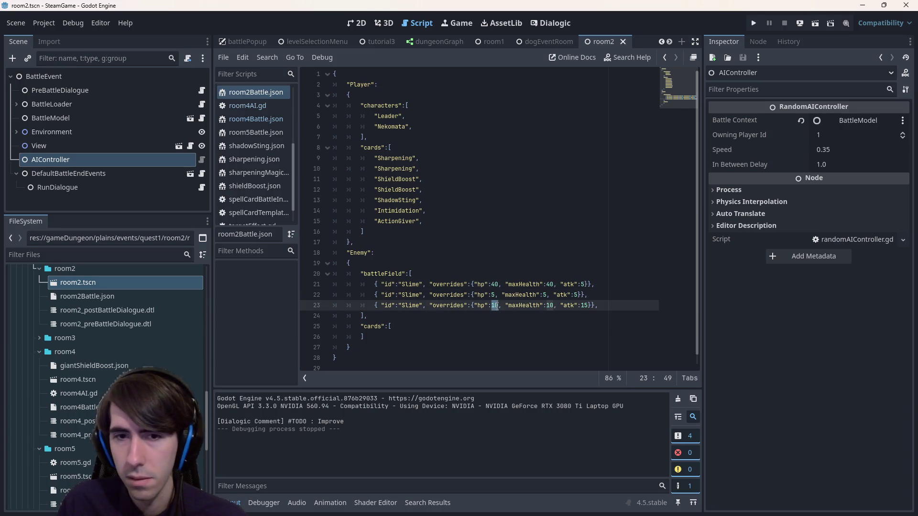
pyautogui.write('5')
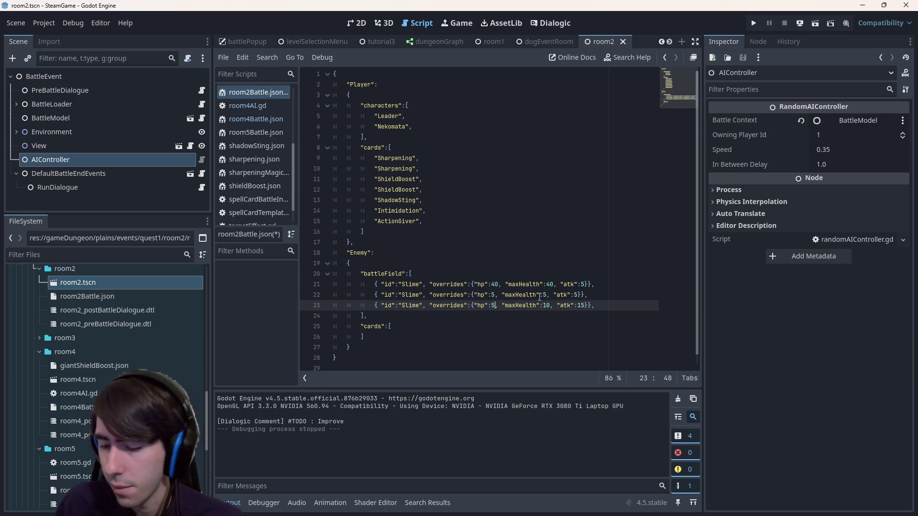
pyautogui.press('BackSpace')
pyautogui.write('10')
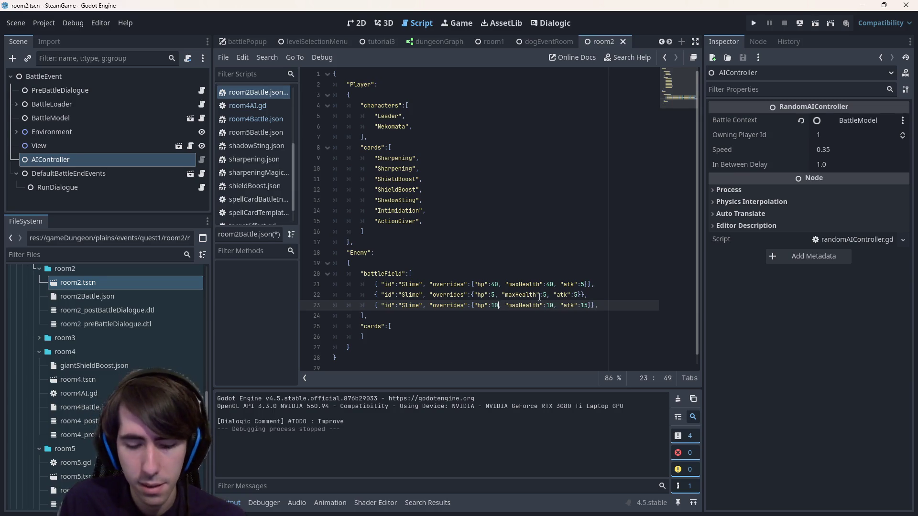
pyautogui.hotkey('ctrl', 's')
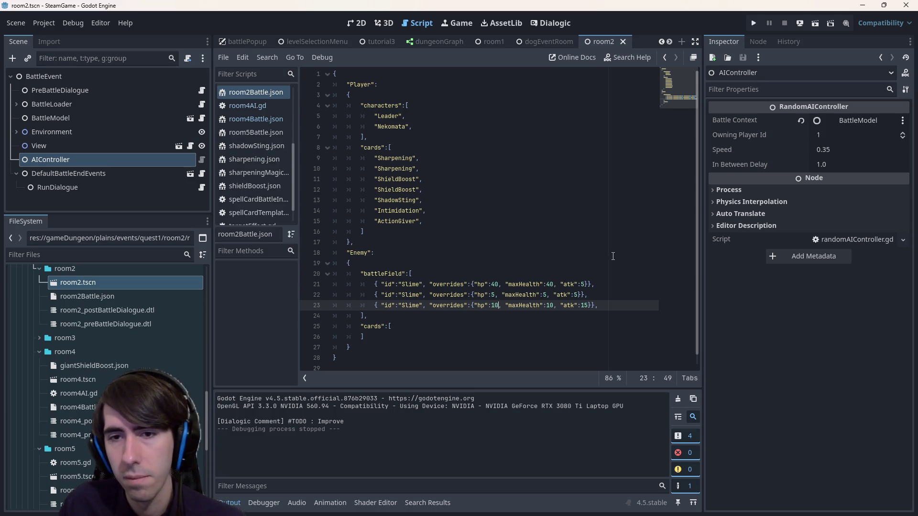
pyautogui.click(582, 285)
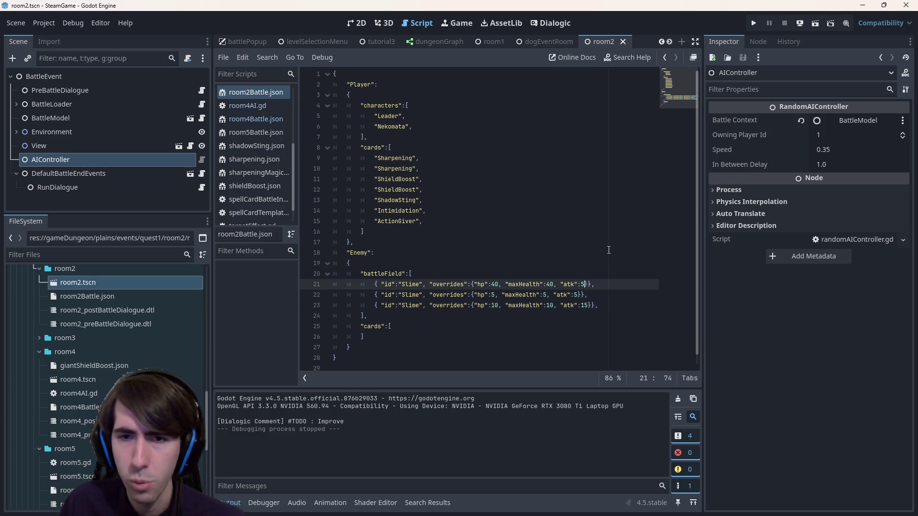
pyautogui.click(817, 25)
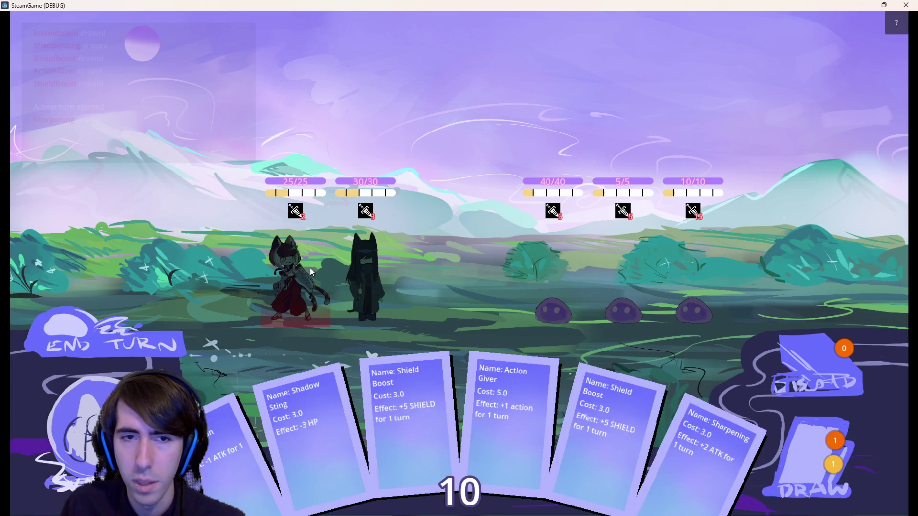
# End the opening turn, kill the 5 HP slime with Shadow Sting, and play two Sharpenings on the second ally
pyautogui.click(171, 345)
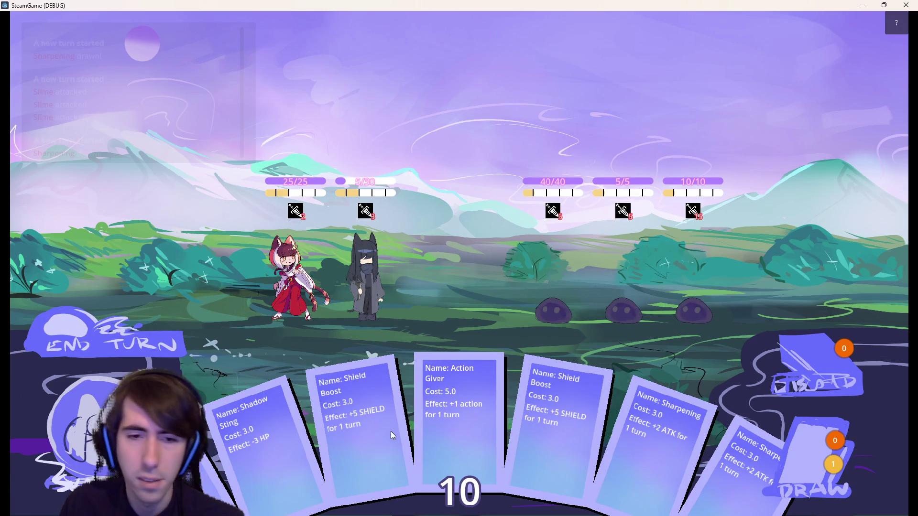
pyautogui.moveTo(289, 439)
pyautogui.mouseDown()
pyautogui.moveTo(639, 260)
pyautogui.moveTo(645, 284)
pyautogui.moveTo(526, 330)
pyautogui.moveTo(632, 297)
pyautogui.moveTo(636, 280)
pyautogui.mouseUp()
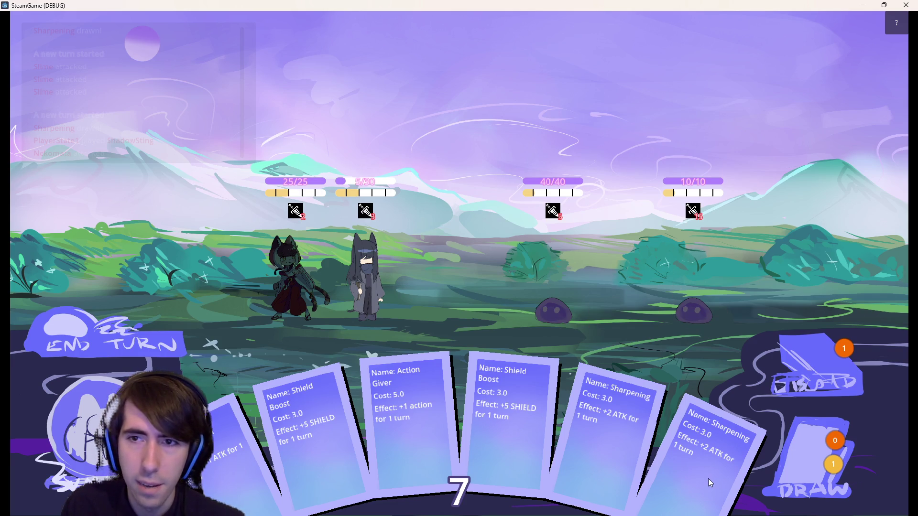
pyautogui.moveTo(708, 478)
pyautogui.mouseDown()
pyautogui.moveTo(340, 214)
pyautogui.moveTo(393, 256)
pyautogui.mouseUp()
pyautogui.moveTo(616, 454); pyautogui.dragTo(355, 262)
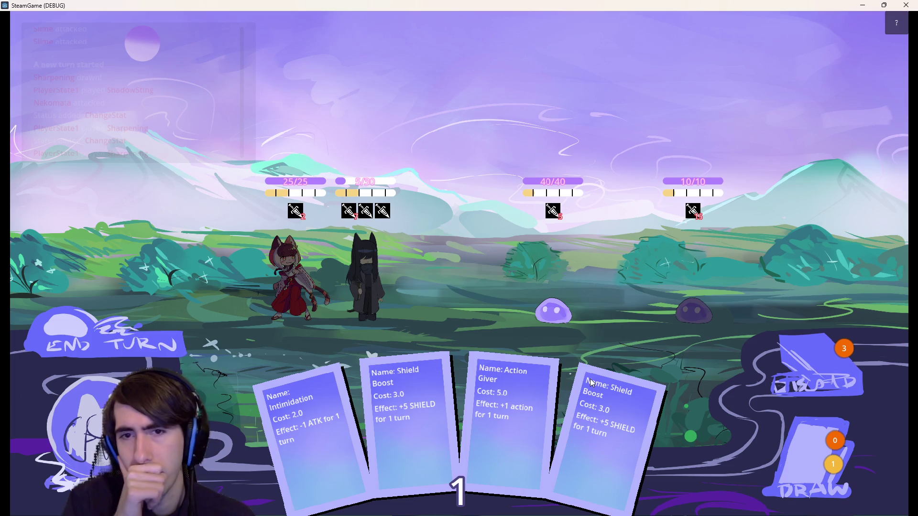
# Attack the left slime with Nekomata, dropping it to 33/40, then end the turn
pyautogui.click(377, 285)
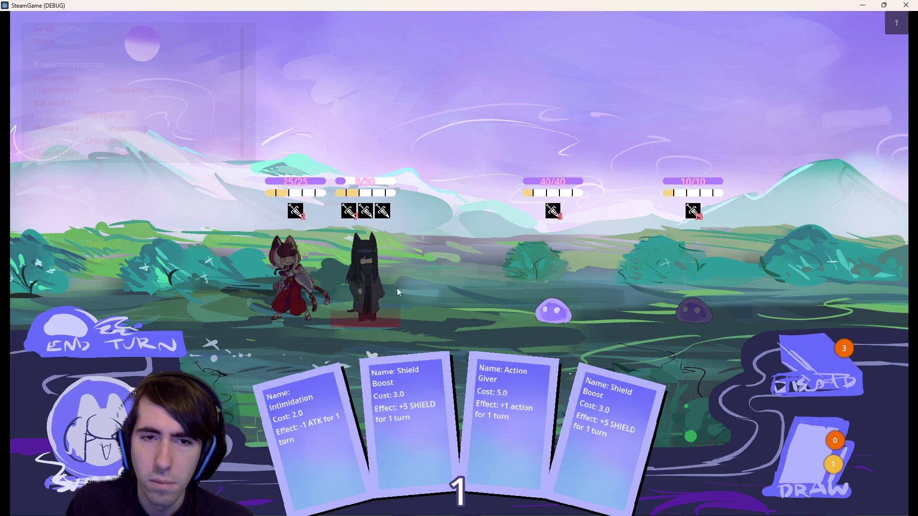
pyautogui.click(538, 296)
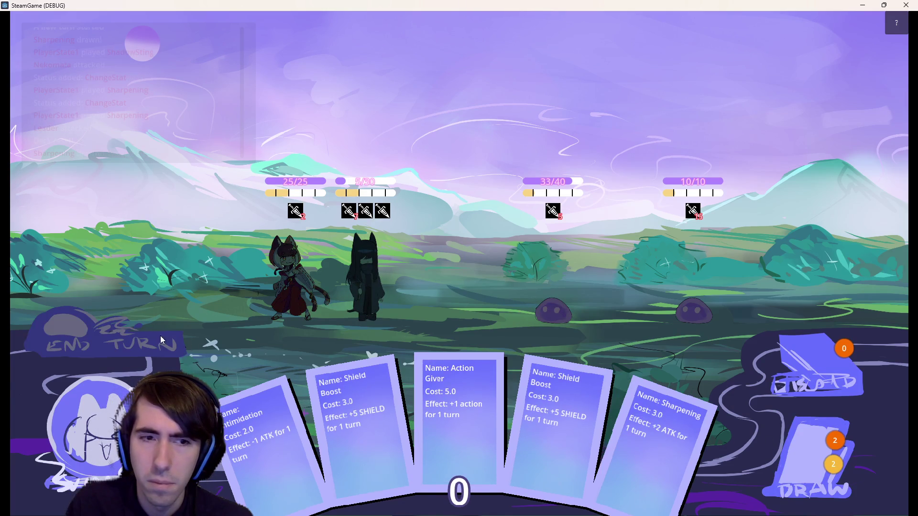
pyautogui.click(153, 345)
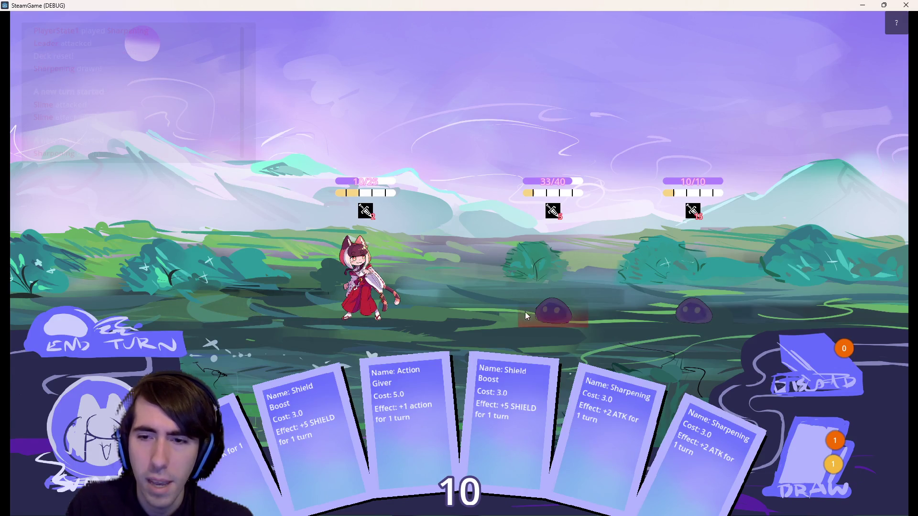
pyautogui.moveTo(691, 215)
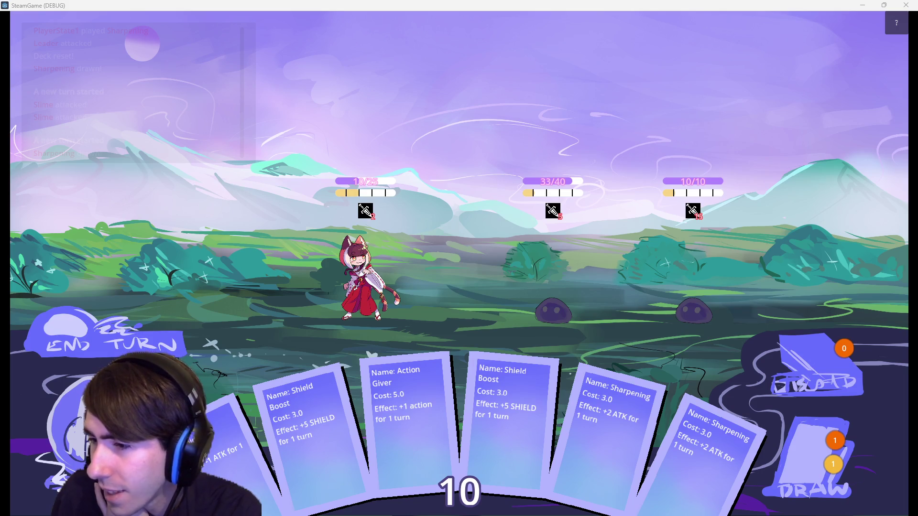
# In the design doc, add blank lines after Consumable in the Battles section
pyautogui.hotkey('alt', 'Tab')
pyautogui.scroll(-20, 508, 297)
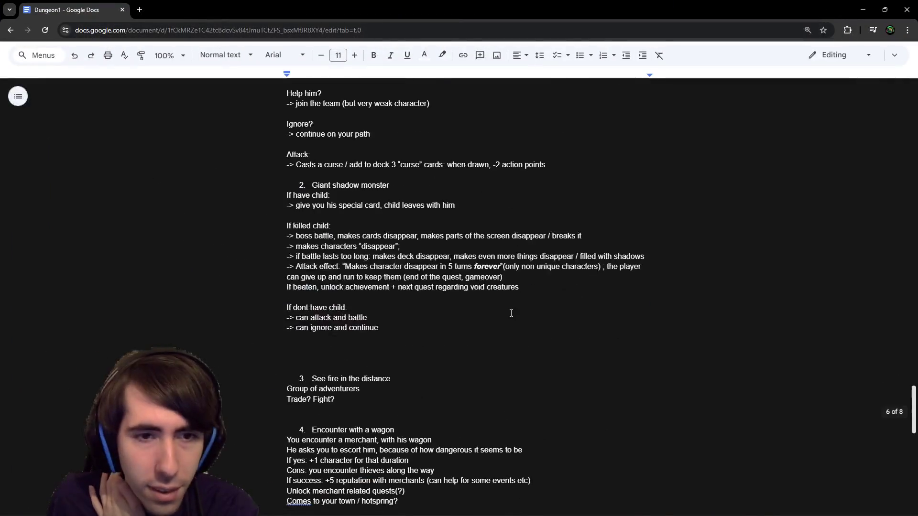
pyautogui.scroll(20, 508, 287)
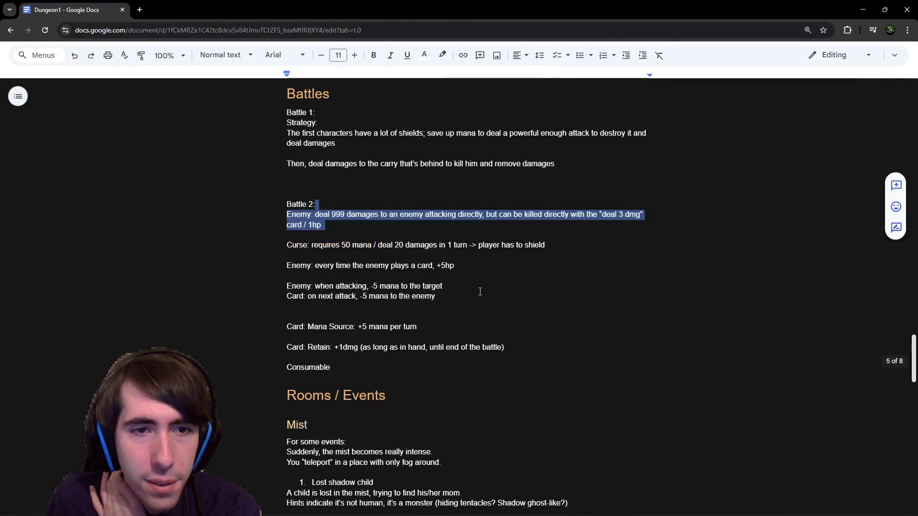
pyautogui.scroll(-2, 451, 310)
pyautogui.click(432, 368)
pyautogui.press('Return')
pyautogui.press('Return')
pyautogui.press('Return')
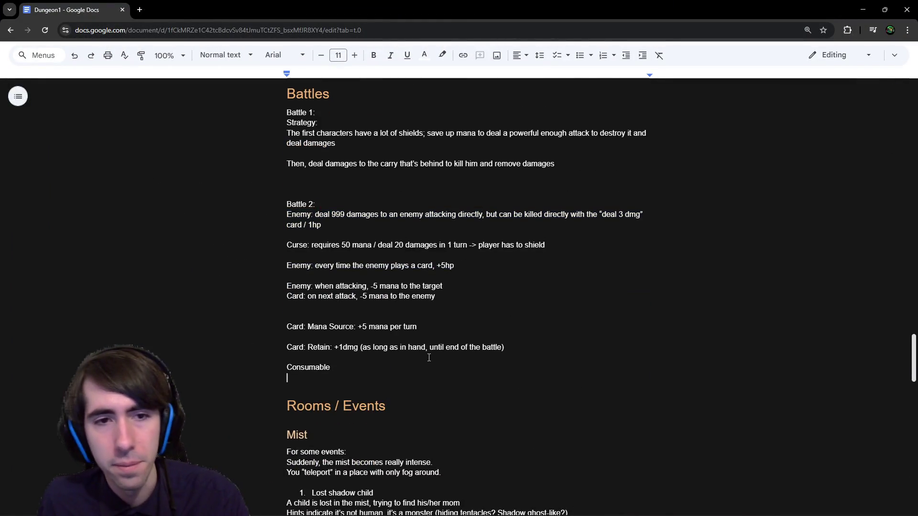
pyautogui.press('Return')
pyautogui.press('Return')
pyautogui.press('Return')
pyautogui.click(355, 396)
# Type 'Nekomata:' with 'Ability: Attack a character.' beneath it, and begin an 'If' line below
pyautogui.write('Nekomata:')
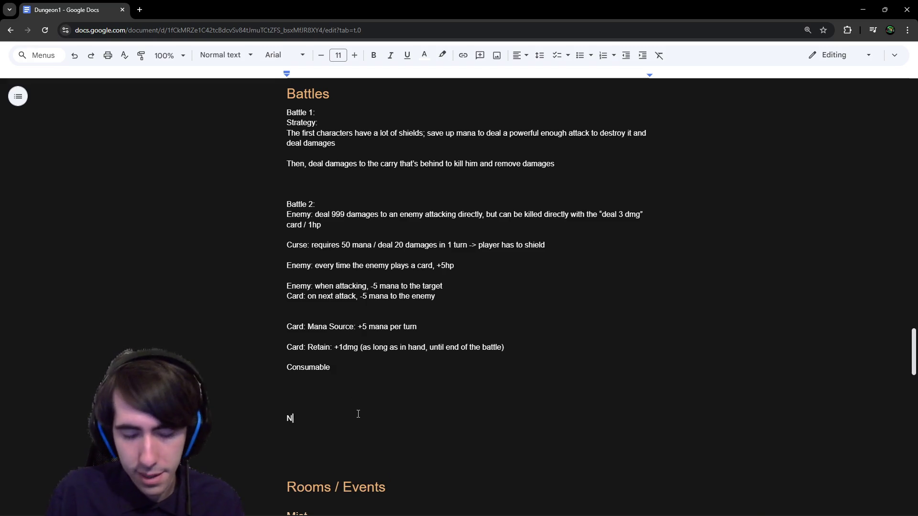
pyautogui.press('Return')
pyautogui.write('Ability: if ')
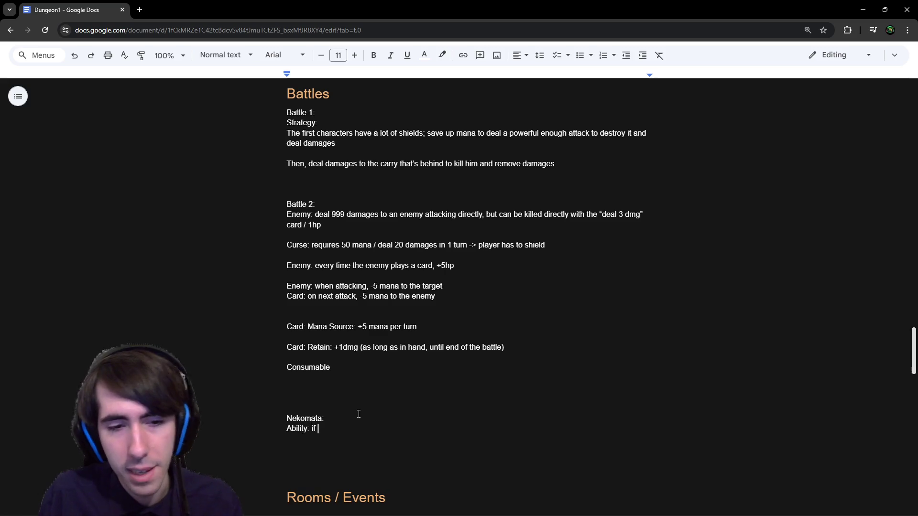
pyautogui.write('attacking')
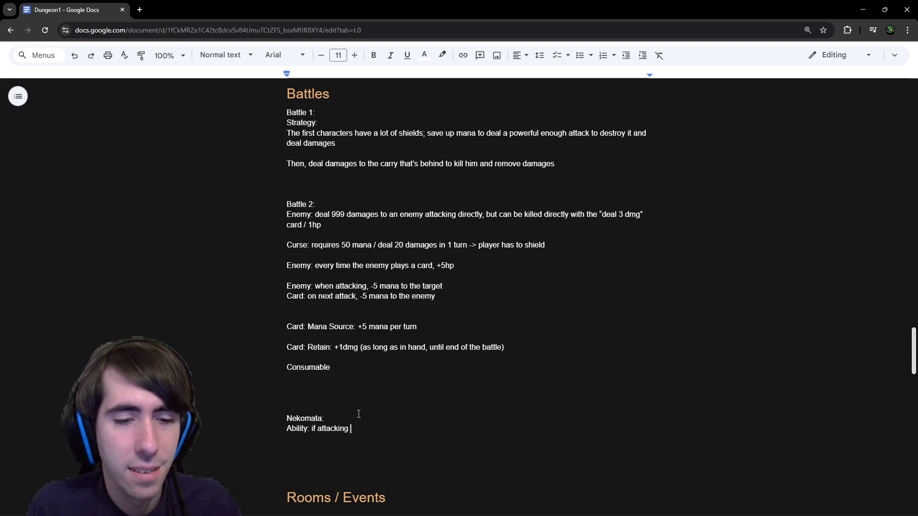
pyautogui.hotkey('ctrl', 'BackSpace')
pyautogui.write('the card')
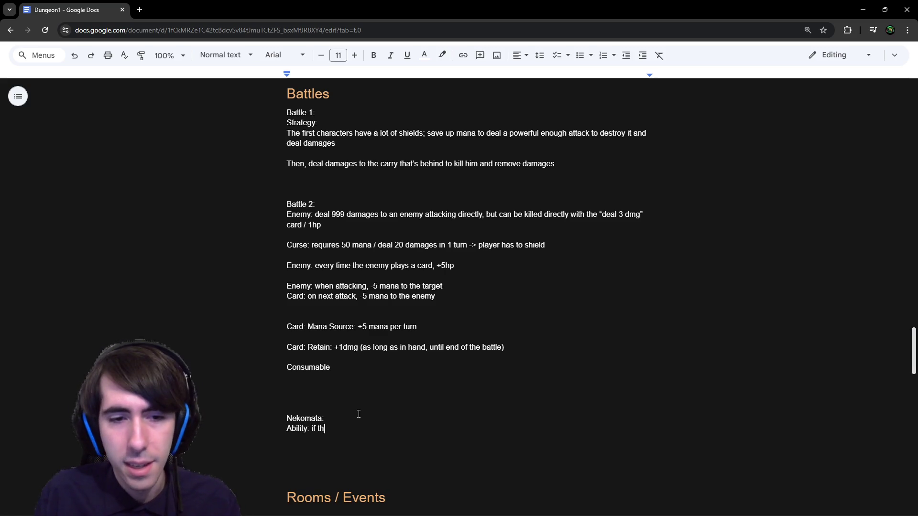
pyautogui.hotkey('ctrl', 'BackSpace')
pyautogui.hotkey('ctrl', 'BackSpace')
pyautogui.hotkey('ctrl', 'BackSpace')
pyautogui.write('Attac')
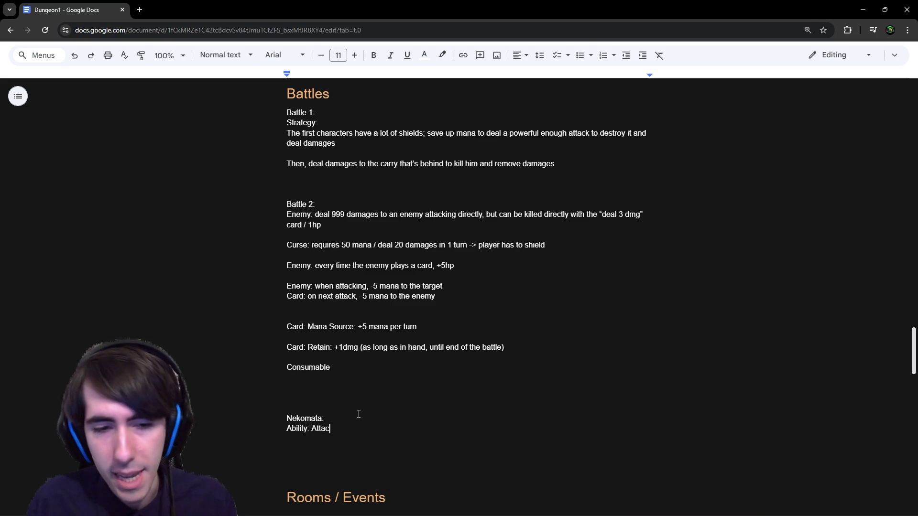
pyautogui.write('k a character.')
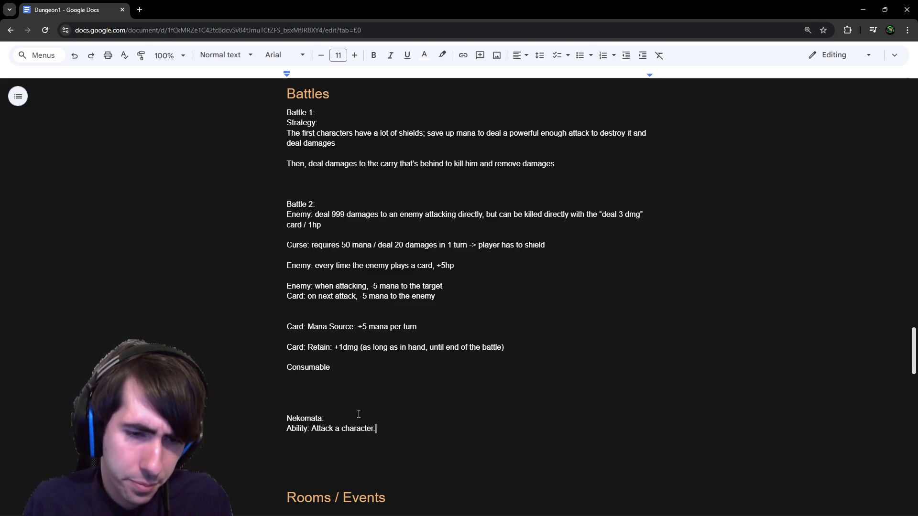
pyautogui.press('Return')
pyautogui.write('If the character')
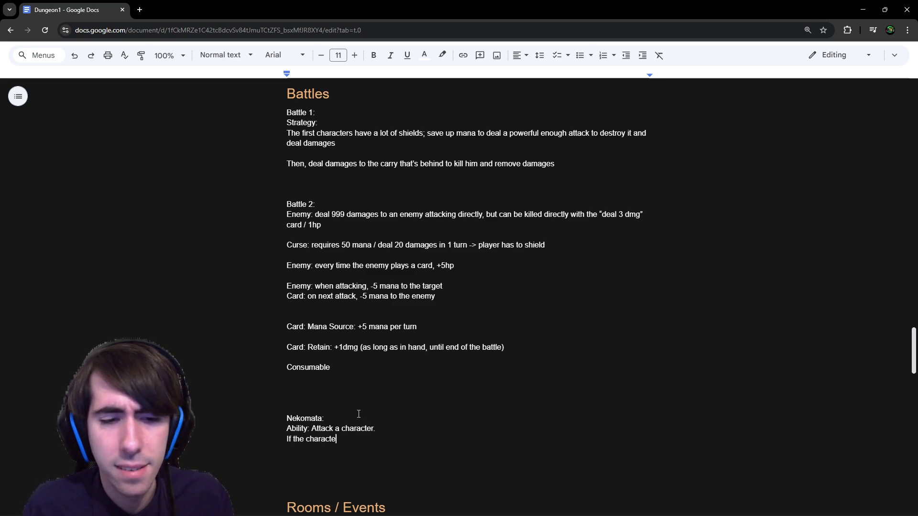
pyautogui.hotkey('ctrl', 'BackSpace')
pyautogui.hotkey('ctrl', 'BackSpace')
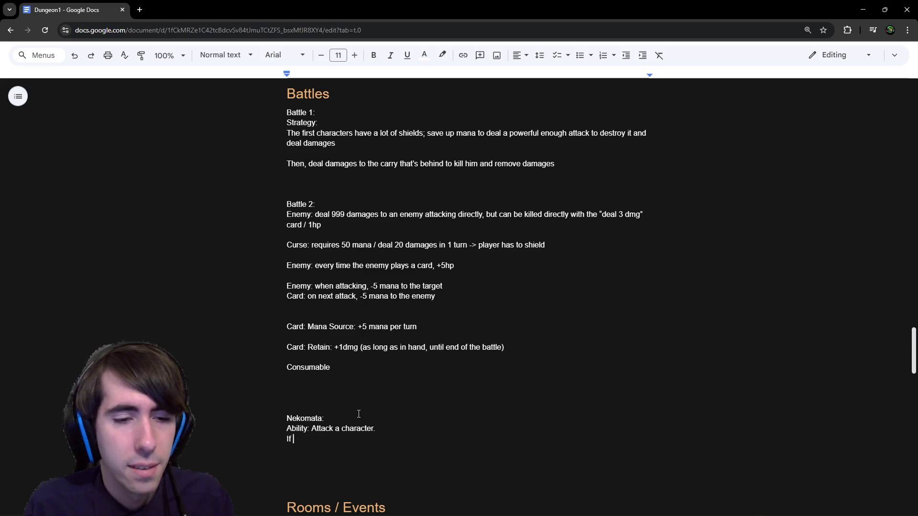
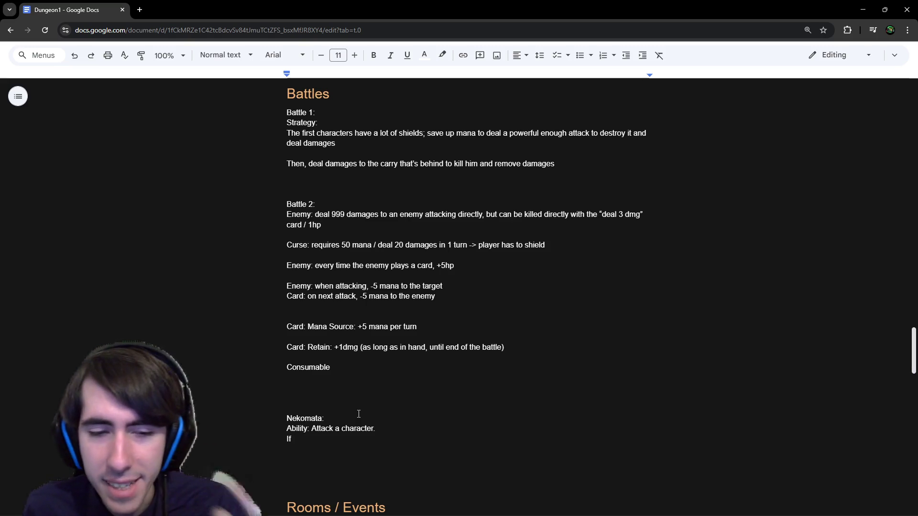
# Write Nekomata's Kick: attack a character; if no character is behind, push it 1 space
pyautogui.write('no cha')
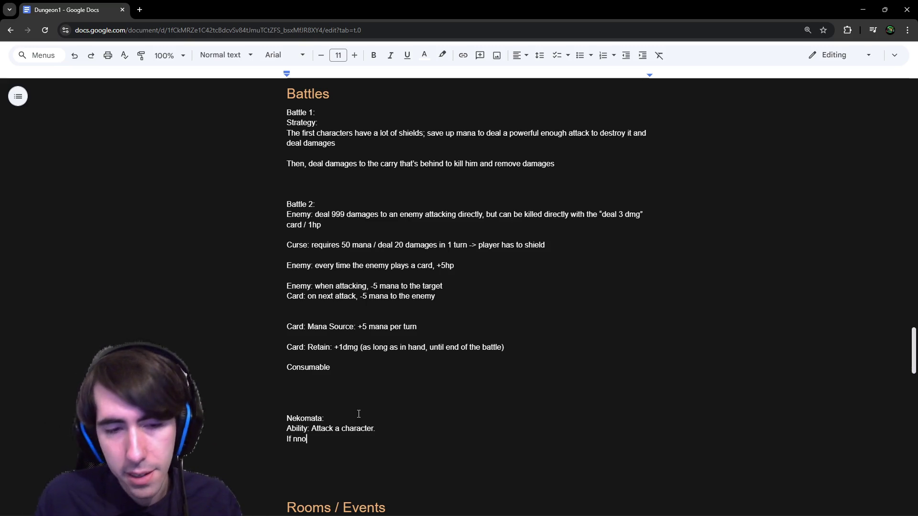
pyautogui.press('BackSpace')
pyautogui.press('BackSpace')
pyautogui.press('BackSpace')
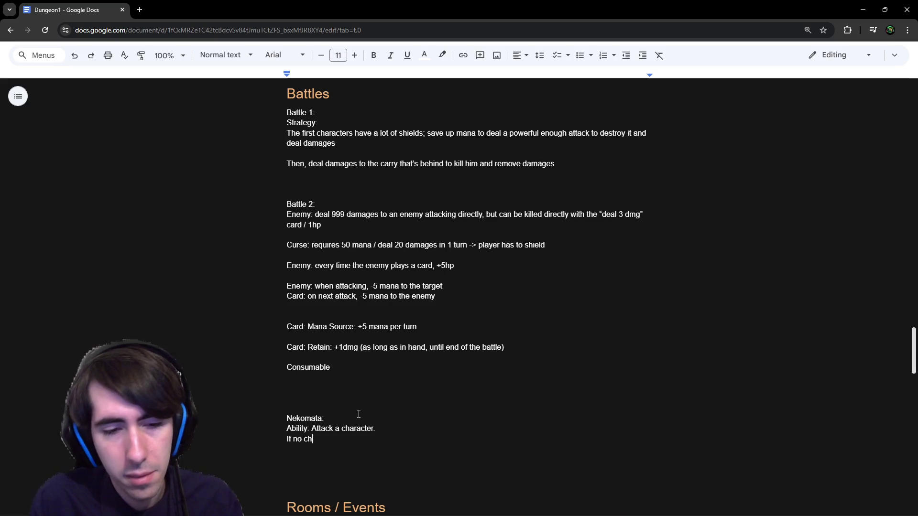
pyautogui.write('haracter is behind, then kick')
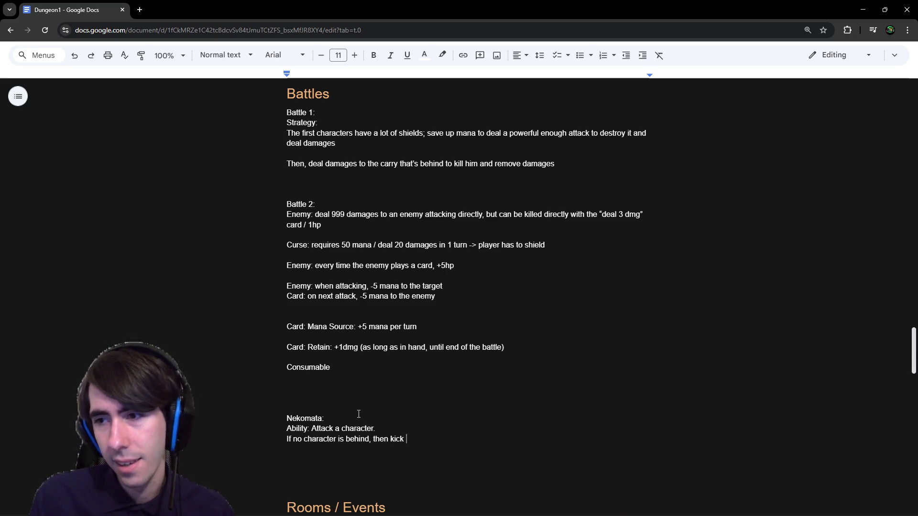
pyautogui.press('BackSpace')
pyautogui.press('BackSpace')
pyautogui.press('BackSpace')
pyautogui.write('pus')
pyautogui.write('the ')
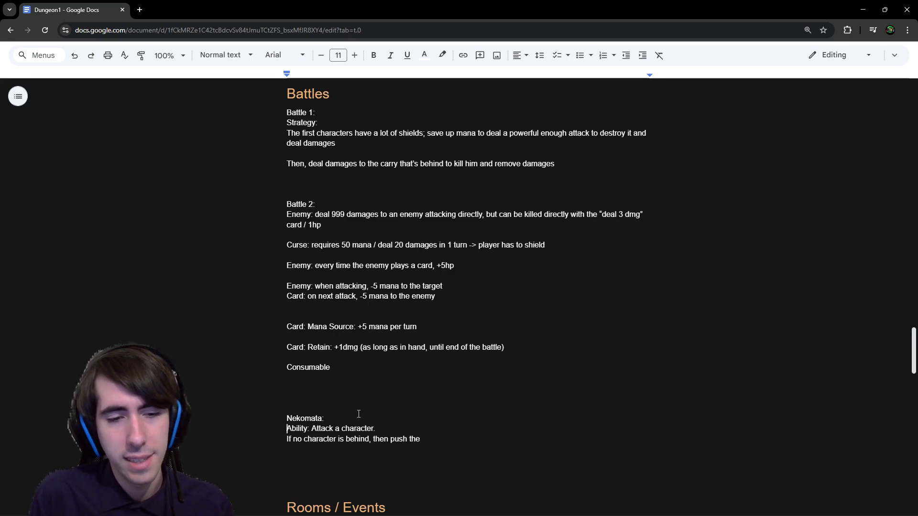
pyautogui.write('Kick')
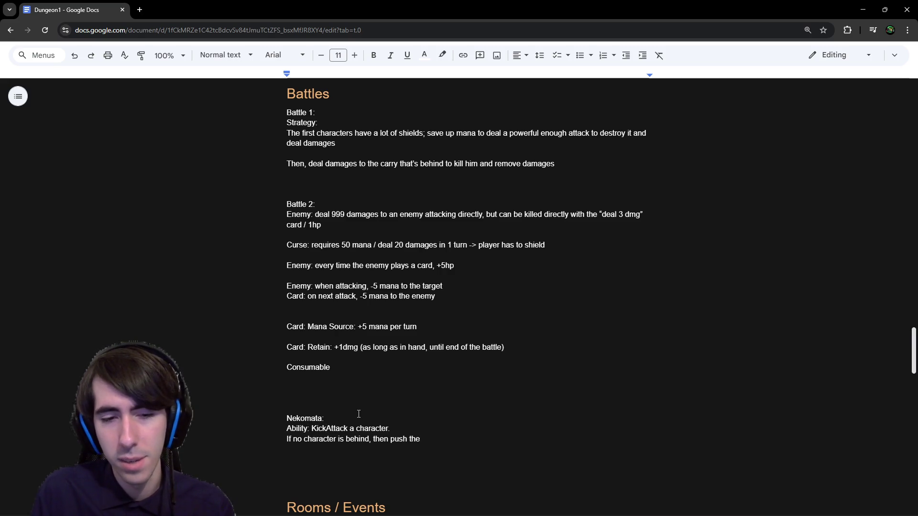
pyautogui.press('Return')
pyautogui.press('Down')
pyautogui.press('Down')
pyautogui.press('BackSpace')
pyautogui.press('BackSpace')
pyautogui.press('BackSpace')
pyautogui.press('BackSpace')
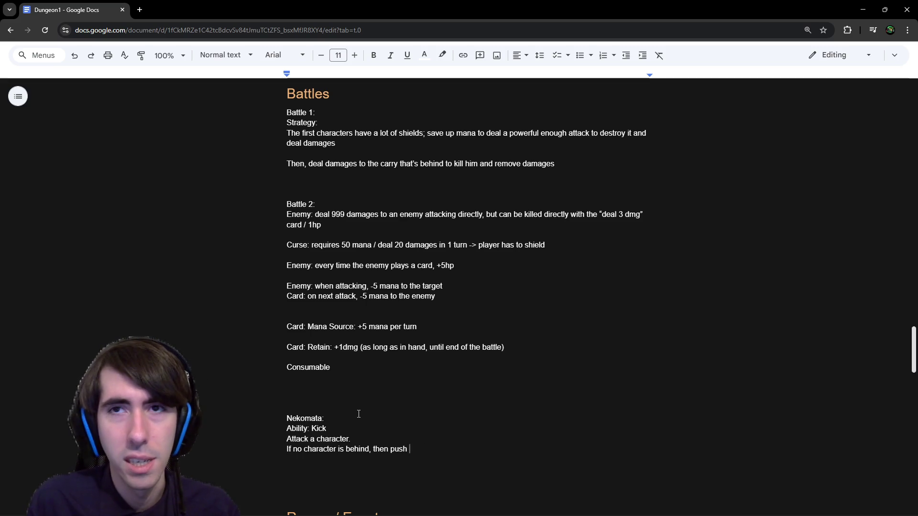
pyautogui.write('it 1 space')
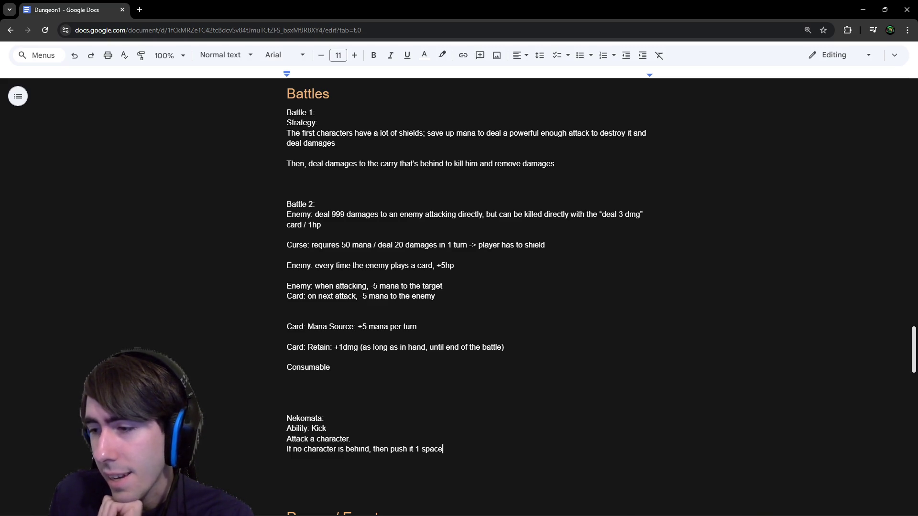
# Close the running debug game and return to the Godot editor
pyautogui.hotkey('alt', 'Tab')
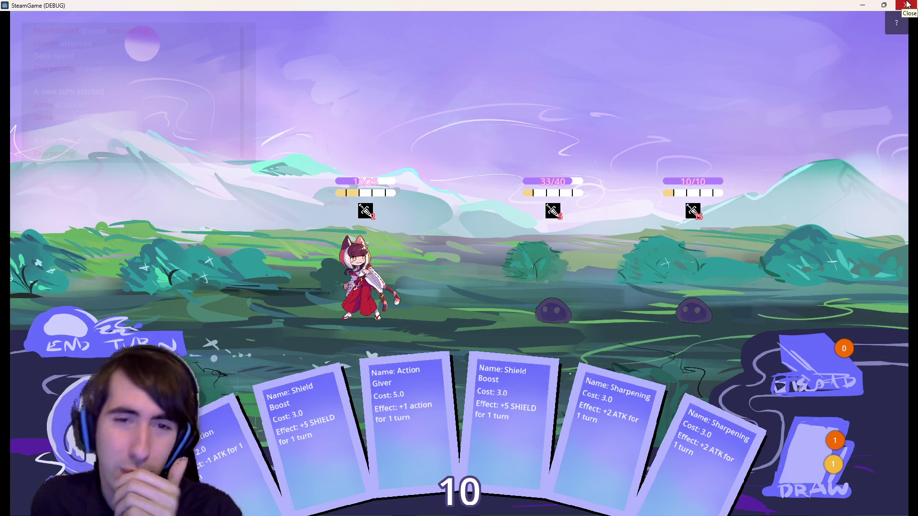
pyautogui.click(907, 5)
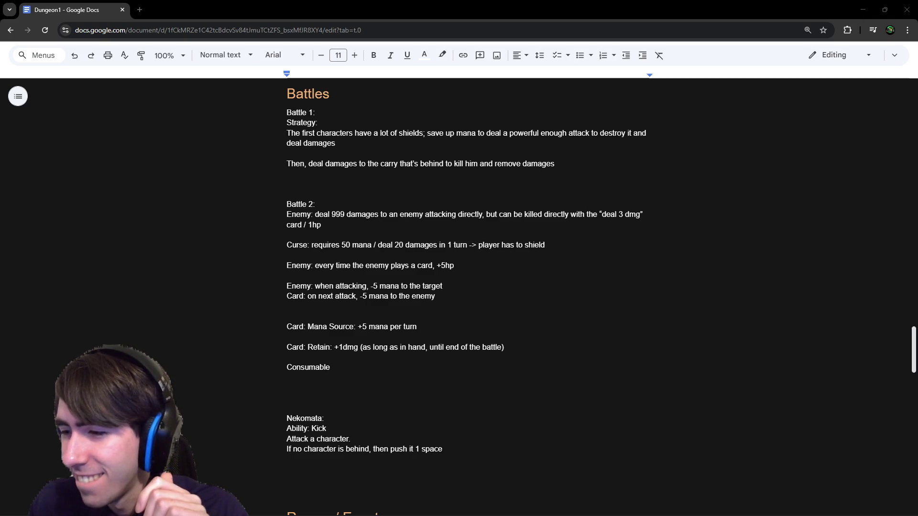
pyautogui.hotkey('alt', 'Tab')
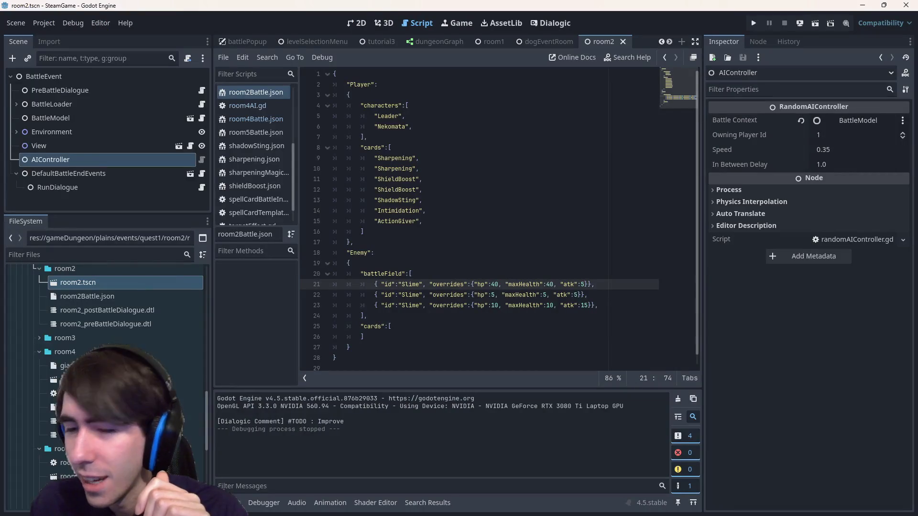
# Collapse the cards folder, expand abilities, and open basicAttack.json in the script editor
pyautogui.scroll(2, 105, 335)
pyautogui.scroll(-5, 106, 359)
pyautogui.scroll(7, 106, 358)
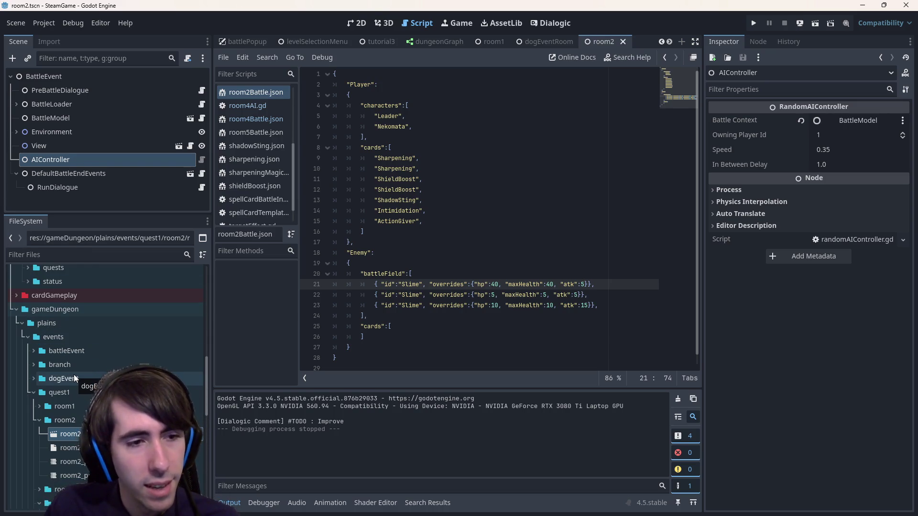
pyautogui.scroll(15, 73, 374)
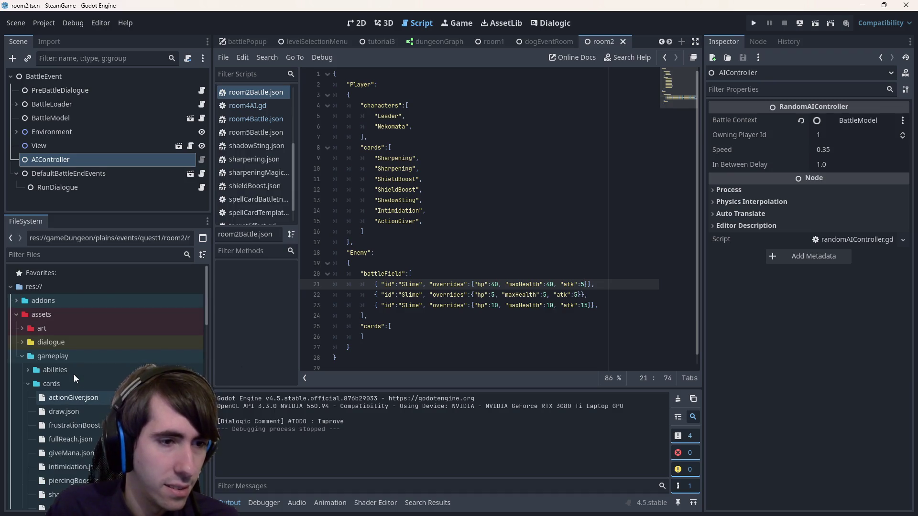
pyautogui.doubleClick(75, 383)
pyautogui.doubleClick(81, 369)
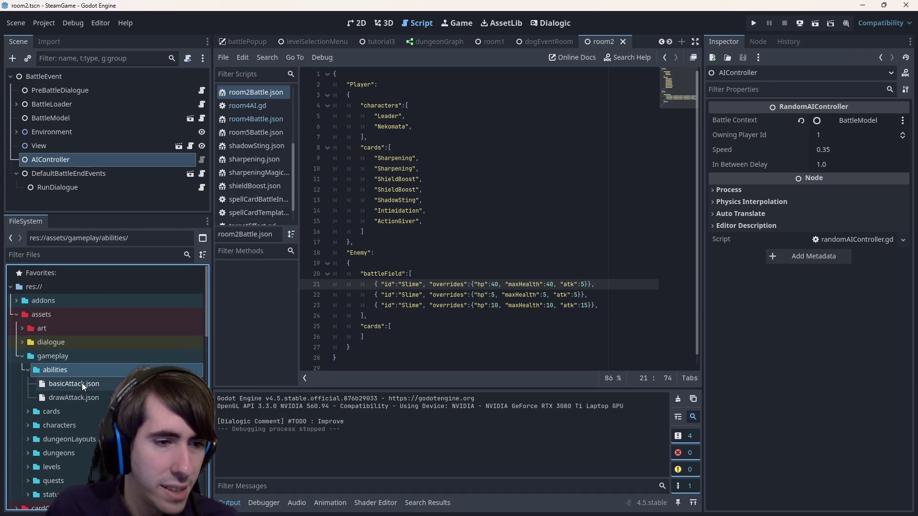
pyautogui.doubleClick(82, 384)
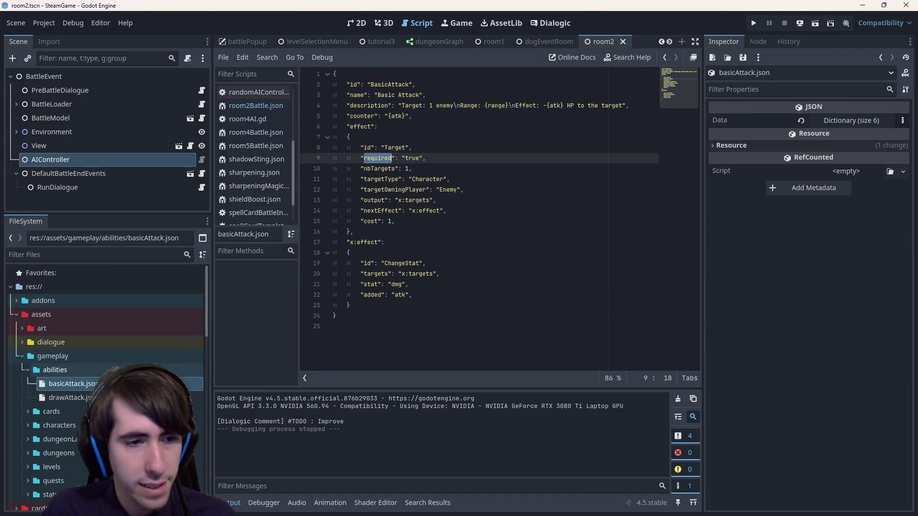
pyautogui.rightClick(95, 385)
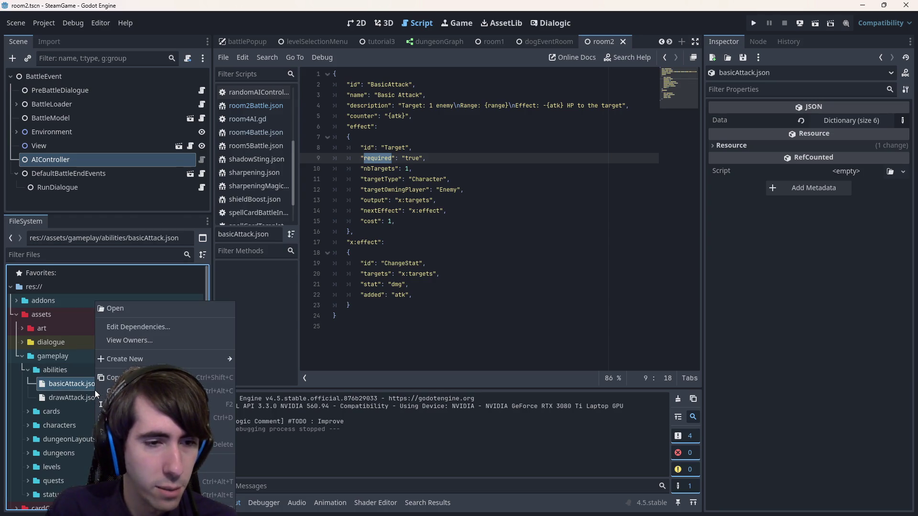
# Duplicate basicAttack.json as kick.json, set its id and name to Kick, and save
pyautogui.click(115, 417)
pyautogui.write('kick')
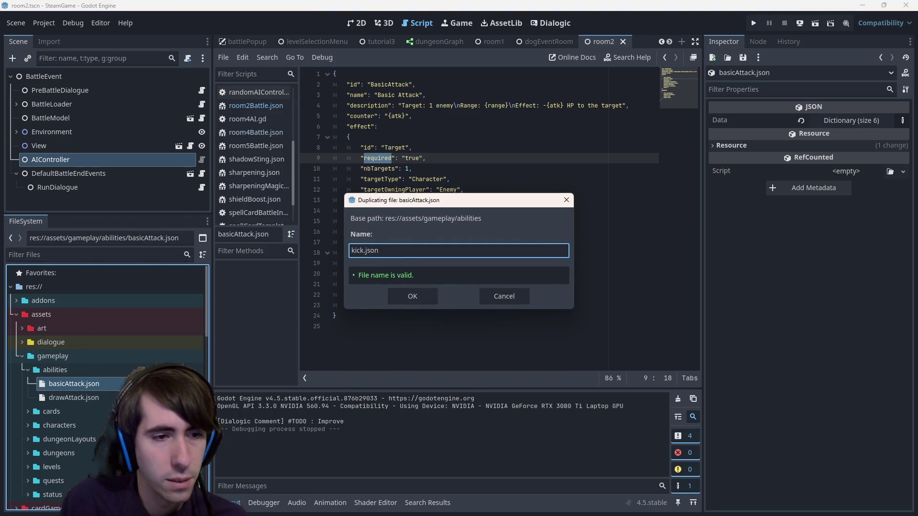
pyautogui.press('Return')
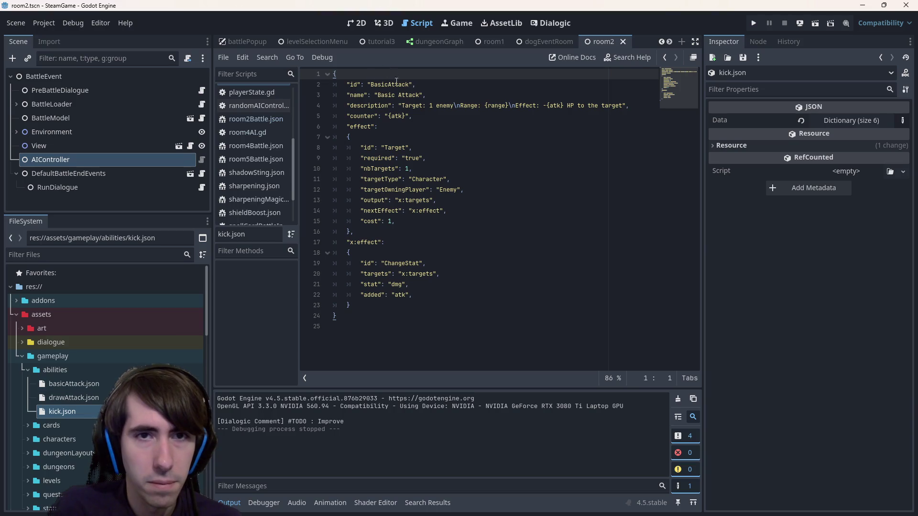
pyautogui.doubleClick(395, 84)
pyautogui.write('Kick')
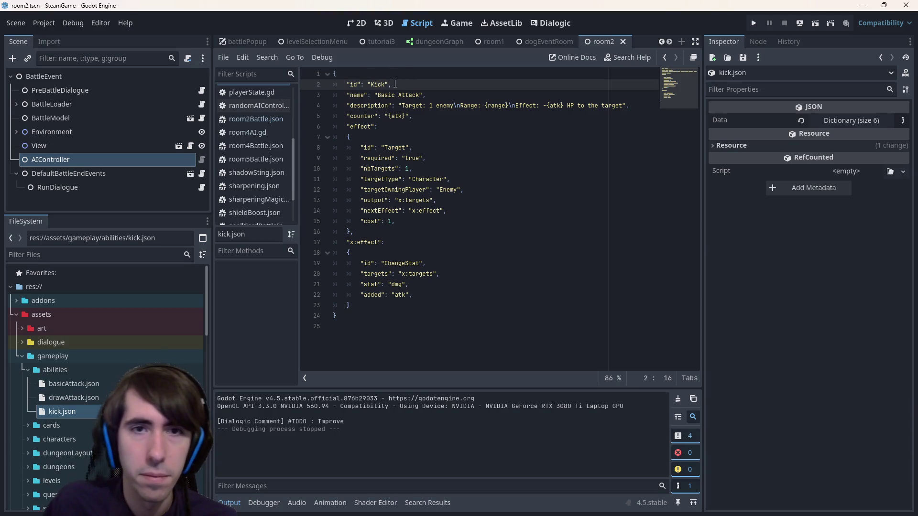
pyautogui.doubleClick(407, 94)
pyautogui.hotkey('ctrl', 'BackSpace')
pyautogui.hotkey('ctrl', 'BackSpace')
pyautogui.write('Kick')
pyautogui.hotkey('ctrl', 's')
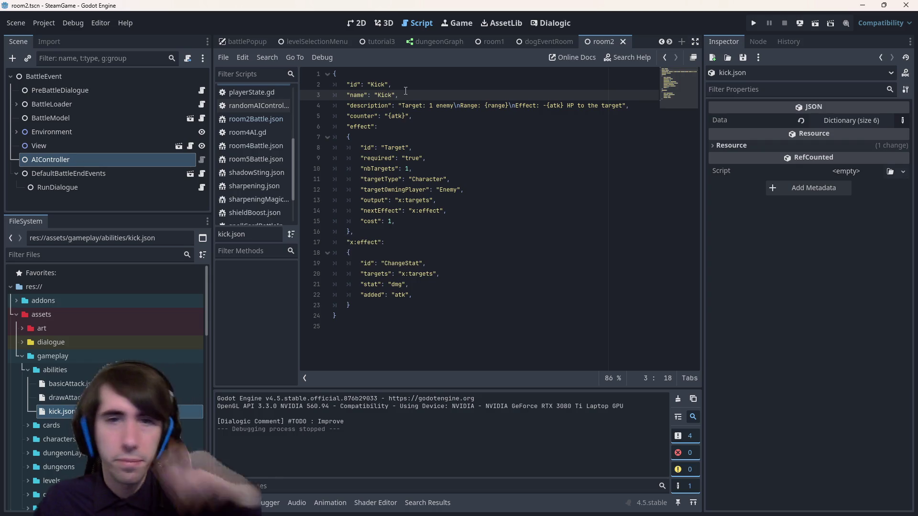
# Compare with drawAttack.json, then add a full stop to kick.json's description
pyautogui.click(430, 106)
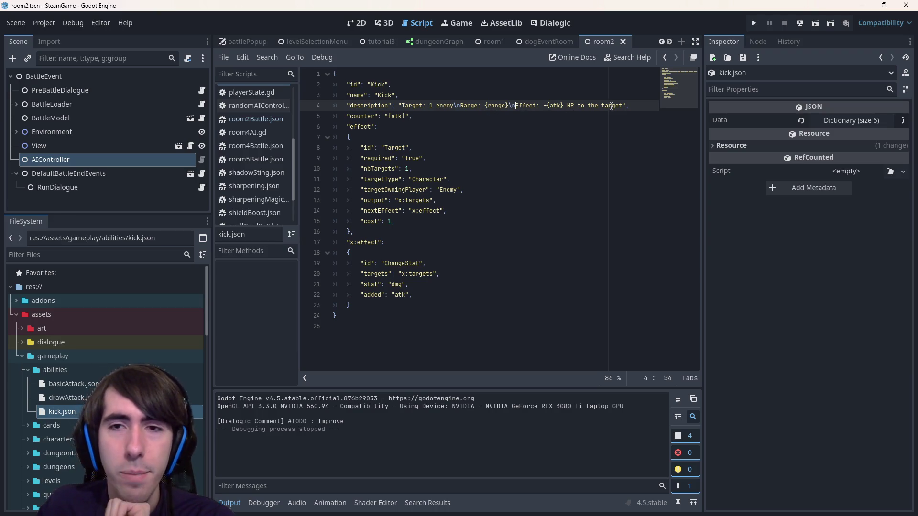
pyautogui.doubleClick(71, 398)
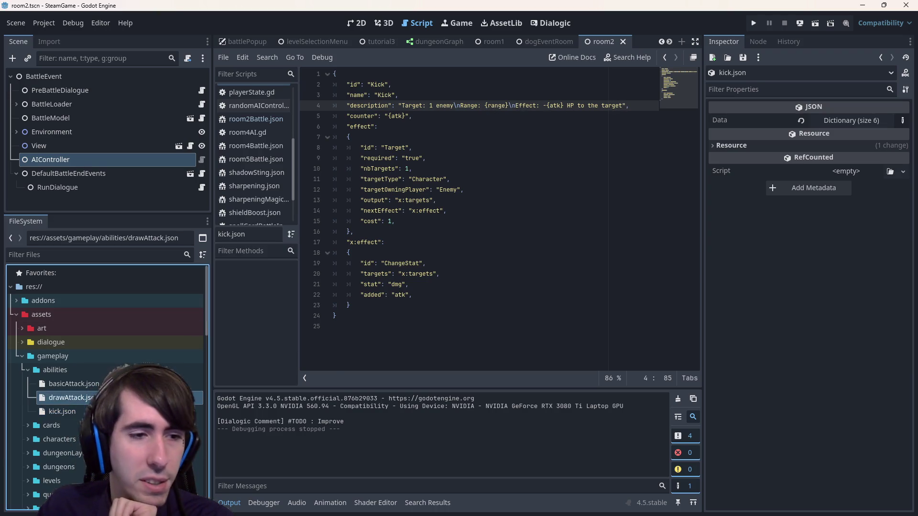
pyautogui.doubleClick(62, 412)
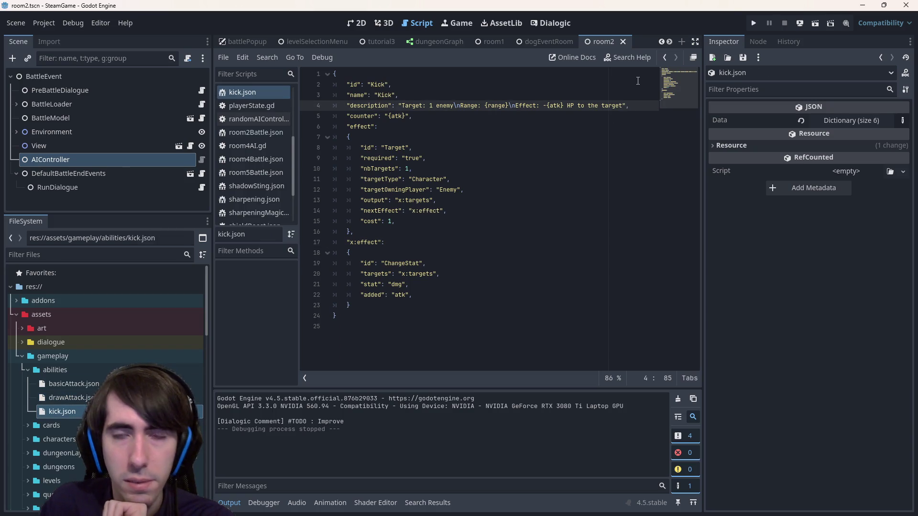
pyautogui.write('.\\n')
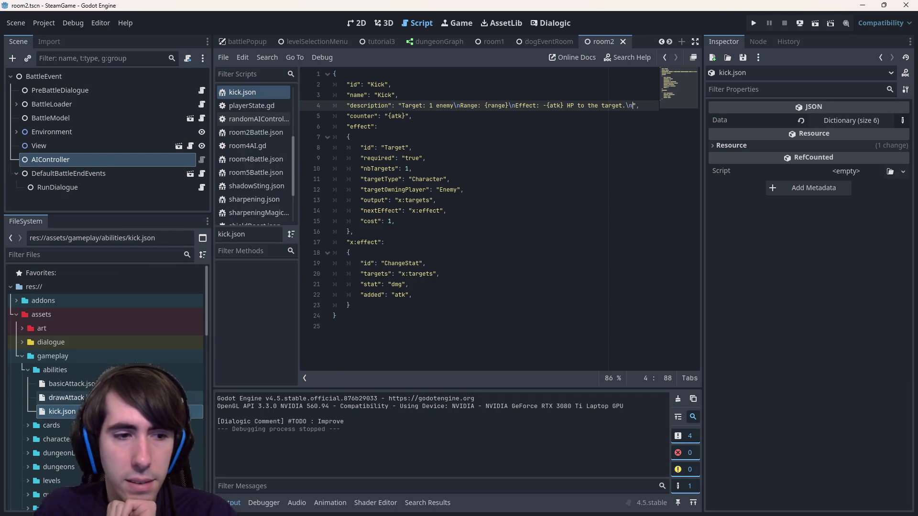
# Check drawAttack.json's description format, then return to kick.json
pyautogui.doubleClick(66, 398)
pyautogui.scroll(-1, 543, 354)
pyautogui.scroll(1, 543, 354)
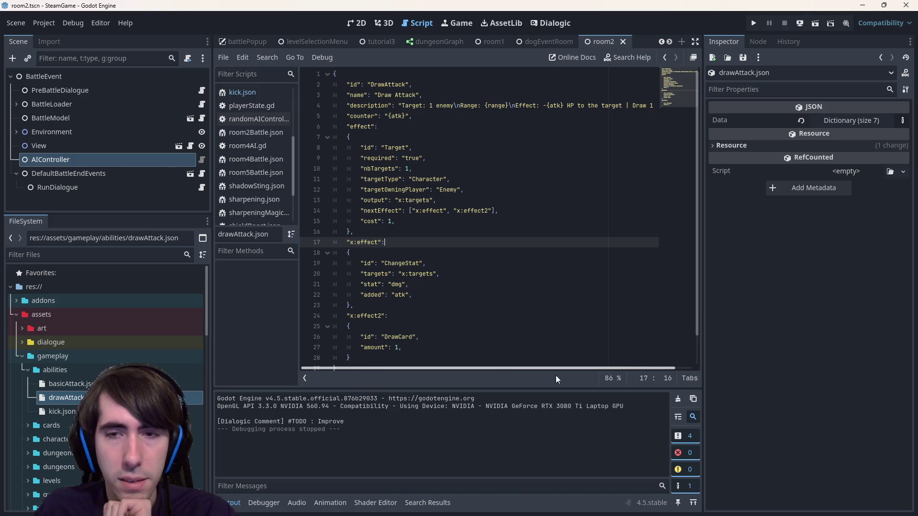
pyautogui.moveTo(579, 370); pyautogui.dragTo(604, 363)
pyautogui.click(71, 384)
pyautogui.doubleClick(62, 412)
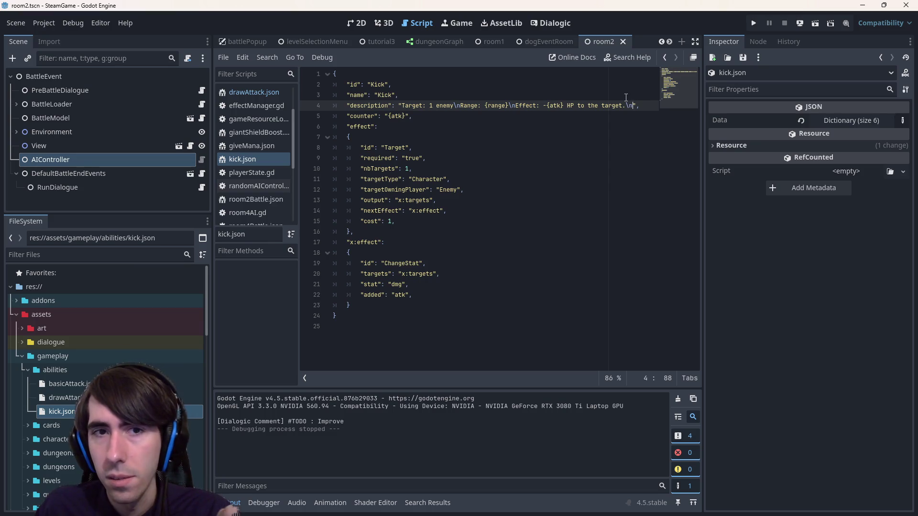
# Break the Kick description before 'Effect' and save kick.json
pyautogui.click(400, 105)
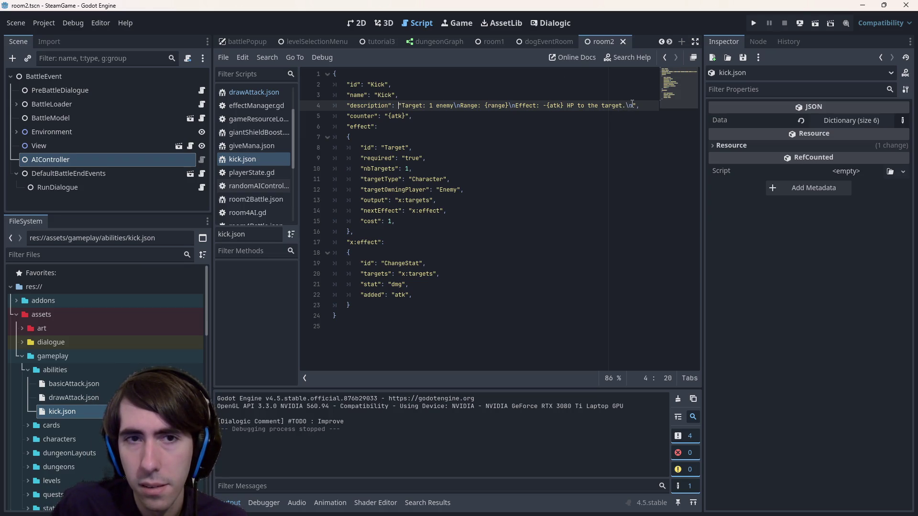
pyautogui.click(633, 104)
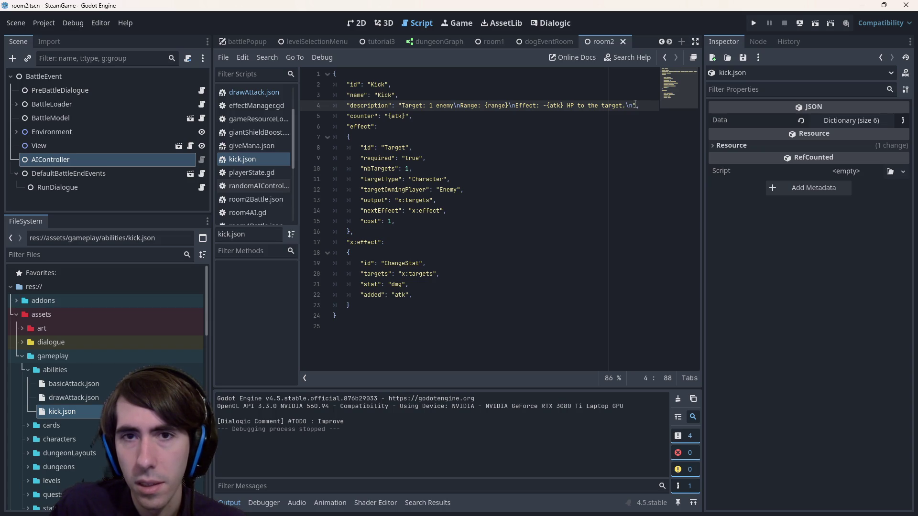
pyautogui.click(515, 105)
pyautogui.press('Return')
pyautogui.hotkey('ctrl', 's')
pyautogui.hotkey('ctrl', 's')
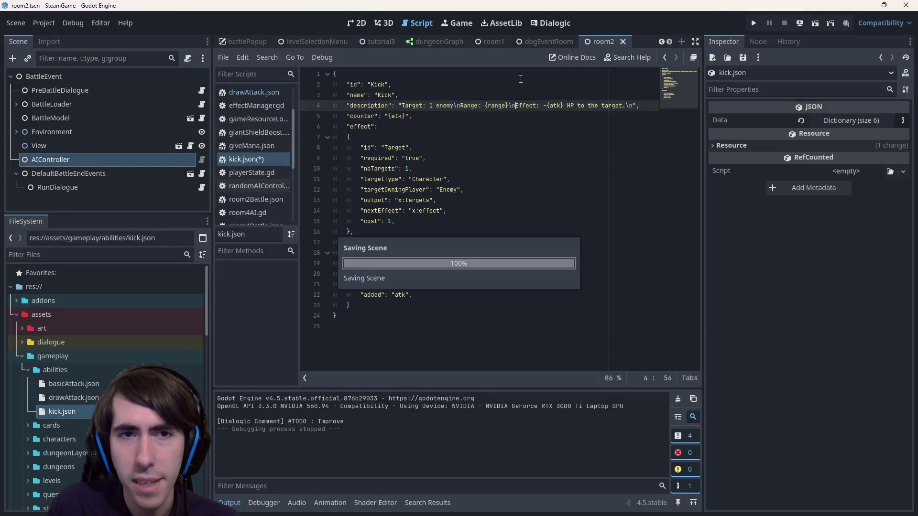
# Rejoin the closing quote onto the description line and begin 'If no character is behind the target, then push'
pyautogui.hotkey('ctrl', 'z')
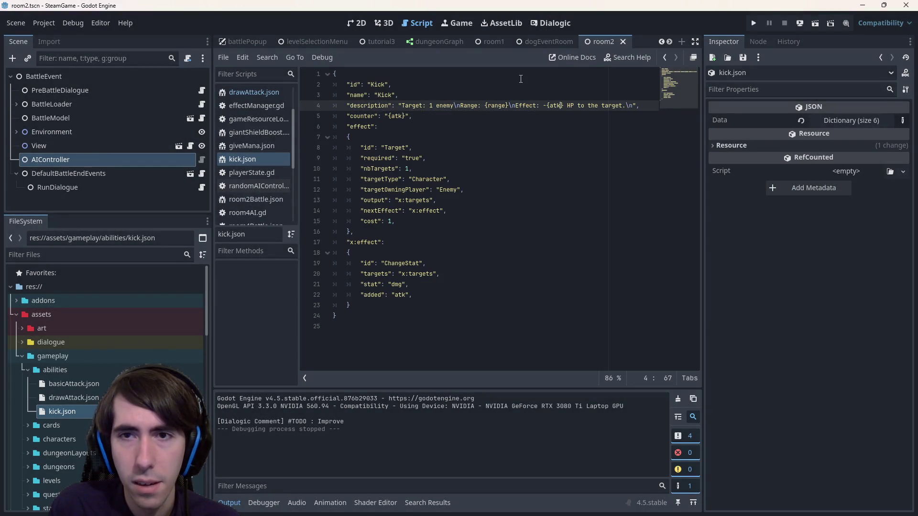
pyautogui.hotkey('ctrl', 'Right')
pyautogui.press('BackSpace')
pyautogui.press('BackSpace')
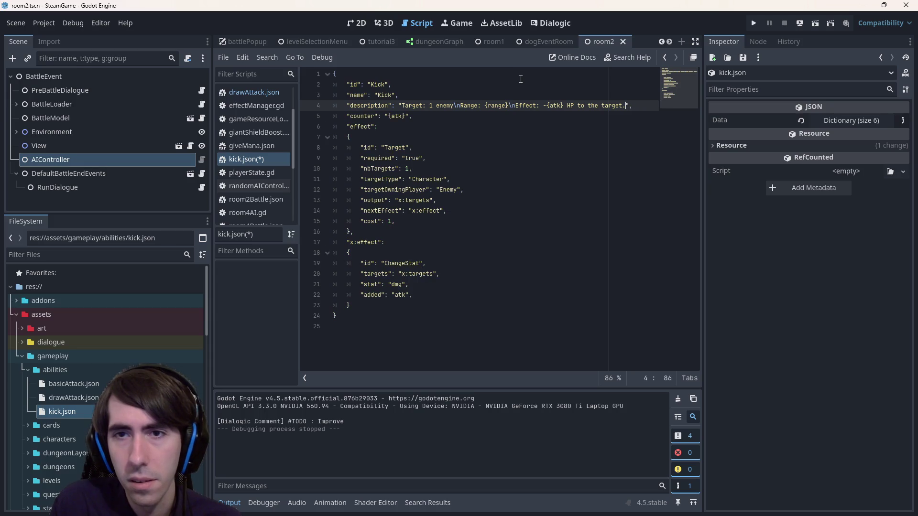
pyautogui.press('Return')
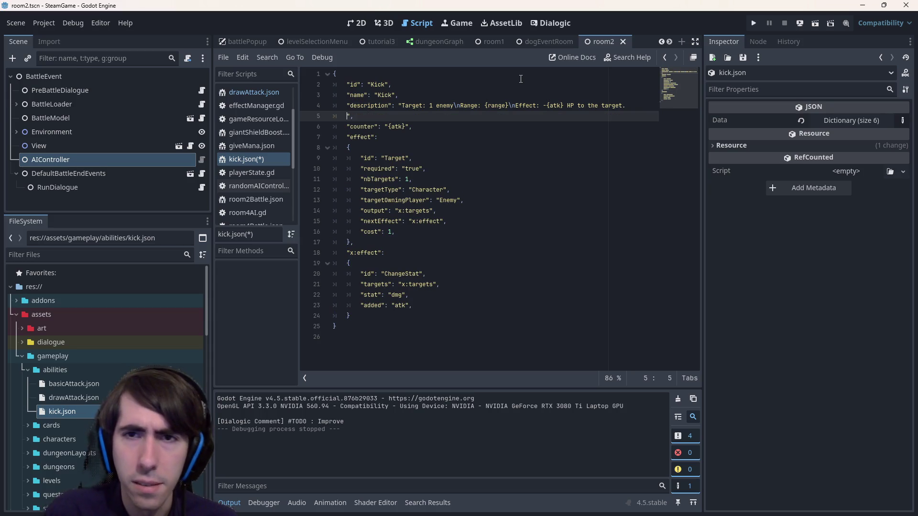
pyautogui.press('BackSpace')
pyautogui.press('BackSpace')
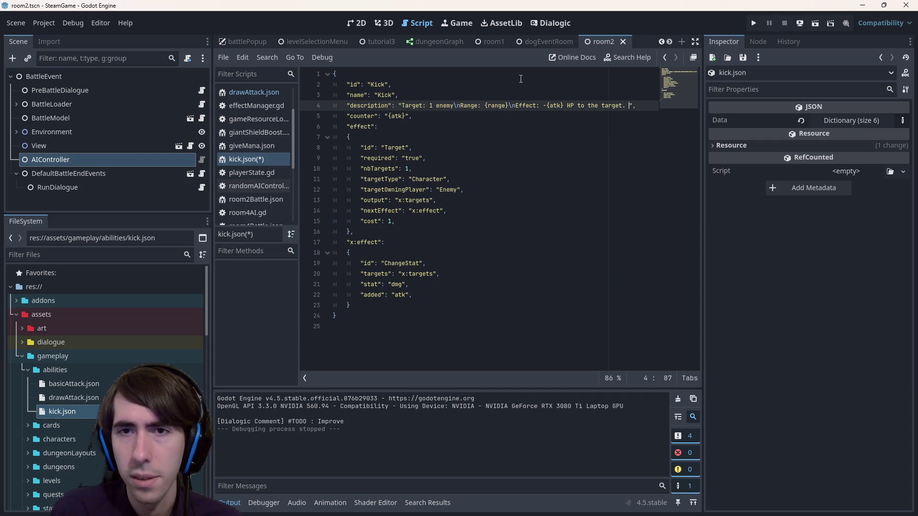
pyautogui.write('If no ')
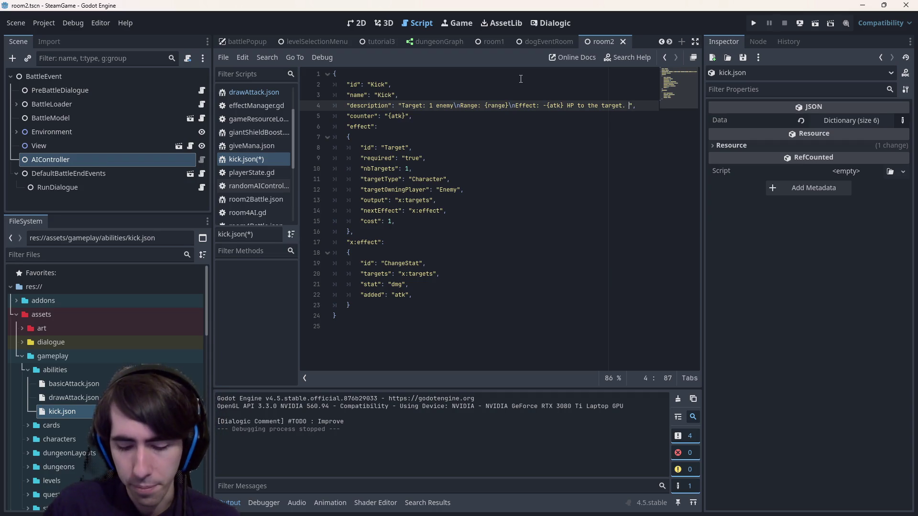
pyautogui.write('character is be')
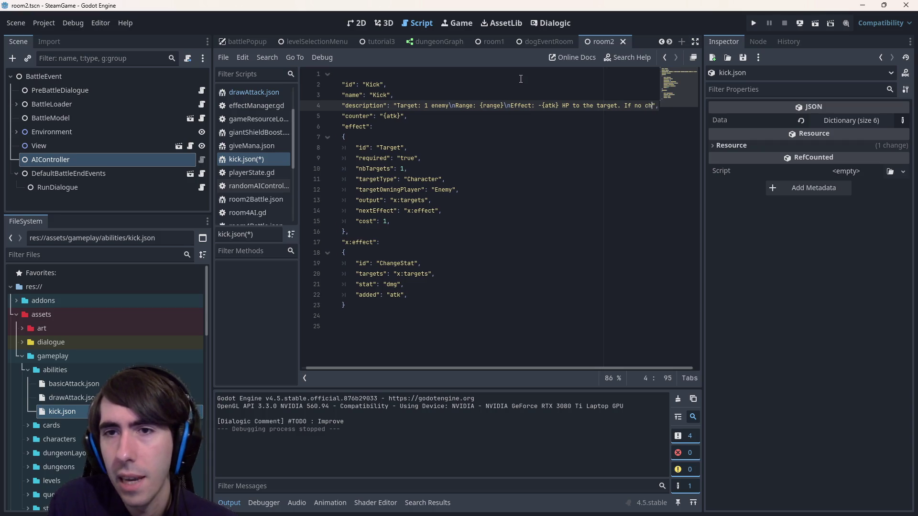
pyautogui.write('hind the targe')
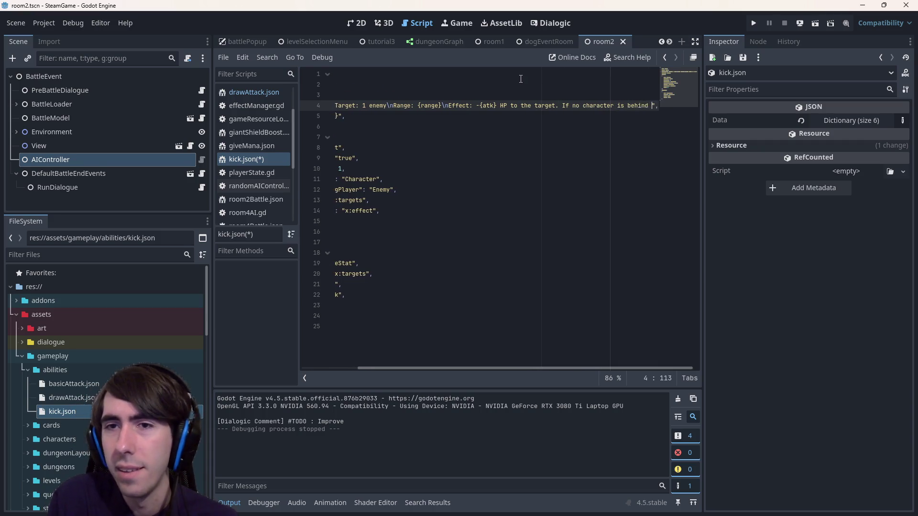
pyautogui.write('t, then push')
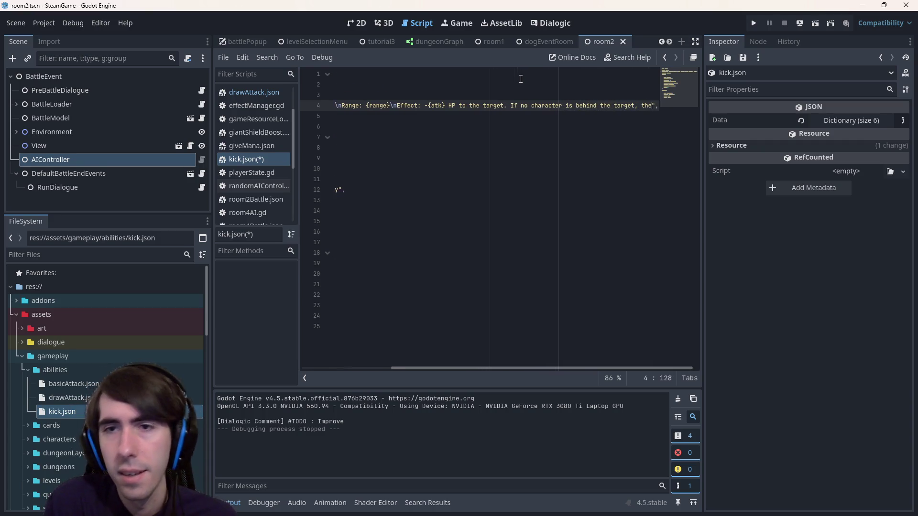
# Reword it to 'If the slot behind the target is empty, push the target to that slot.' and save
pyautogui.hotkey('ctrl', 'BackSpace')
pyautogui.hotkey('ctrl', 'BackSpace')
pyautogui.hotkey('ctrl', 'BackSpace')
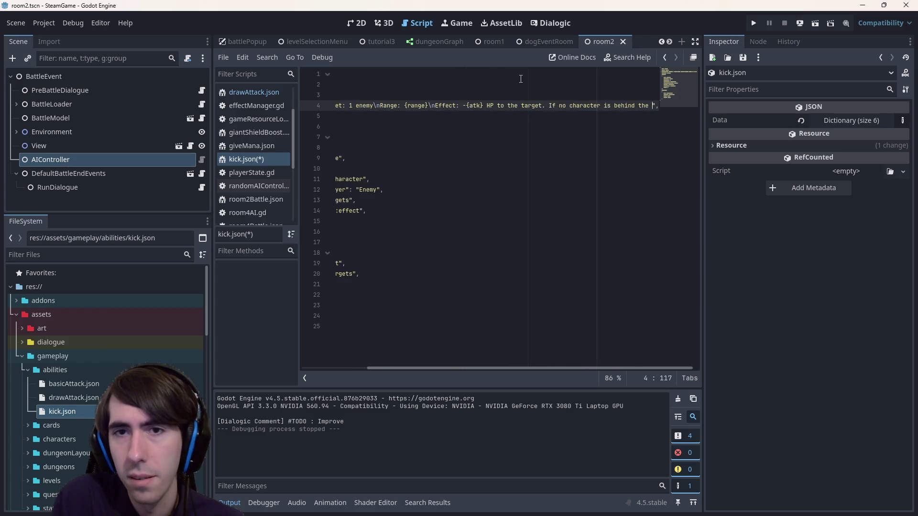
pyautogui.hotkey('ctrl', 'BackSpace')
pyautogui.hotkey('ctrl', 'BackSpace')
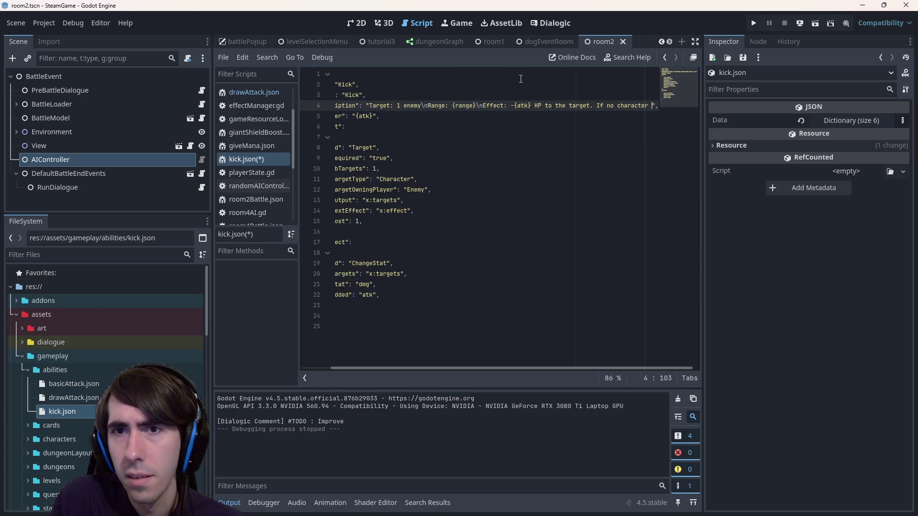
pyautogui.write('he slot behind the t')
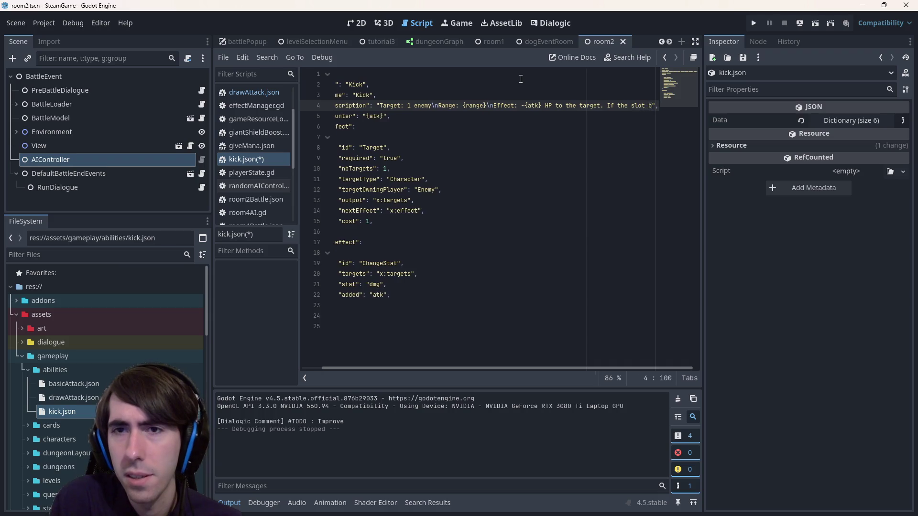
pyautogui.write('arget is empty, push the')
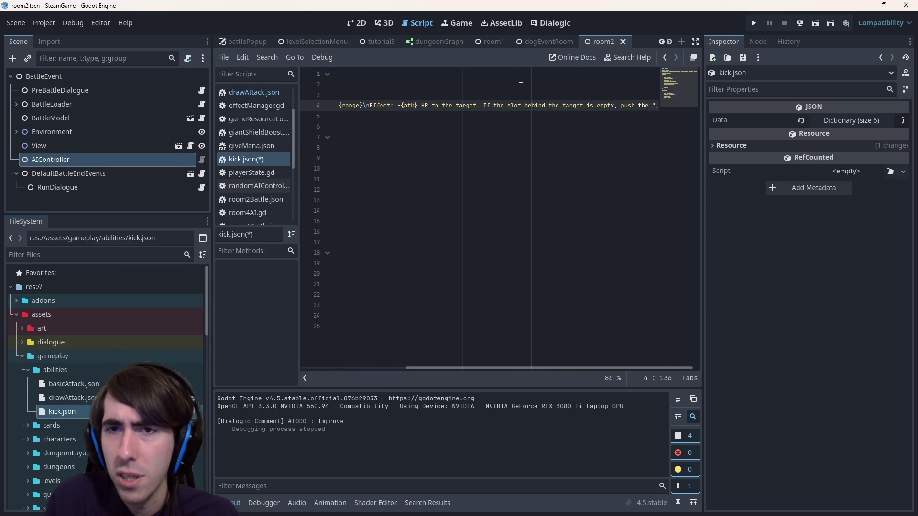
pyautogui.write(' target 1 ')
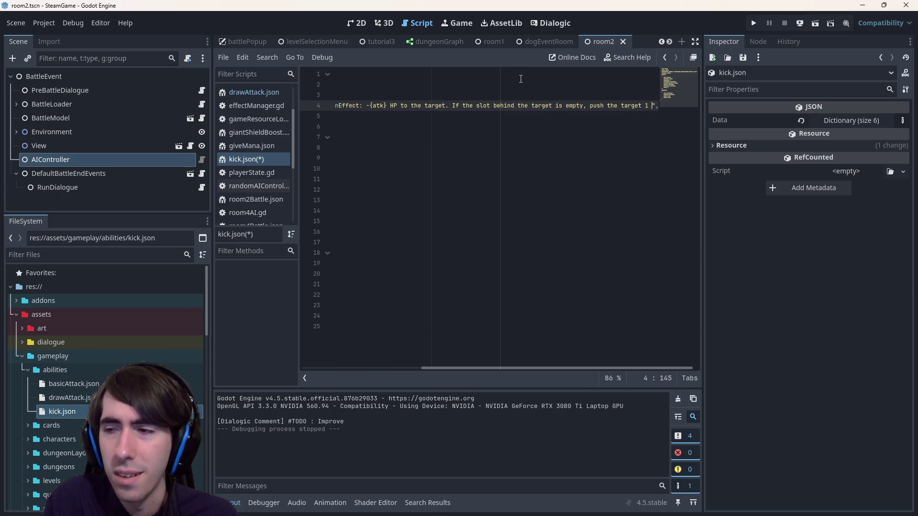
pyautogui.write('slot.')
pyautogui.press('BackSpace')
pyautogui.press('BackSpace')
pyautogui.press('BackSpace')
pyautogui.press('BackSpace')
pyautogui.press('BackSpace')
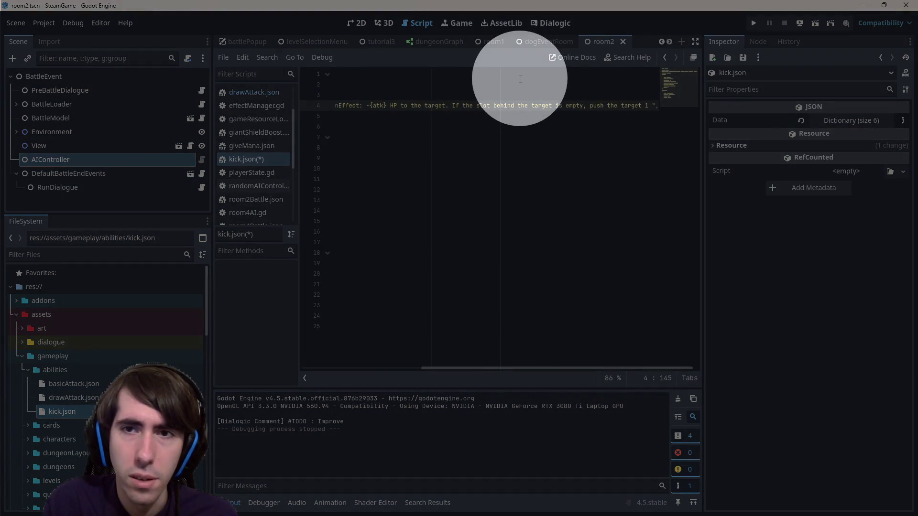
pyautogui.write('to that slot.')
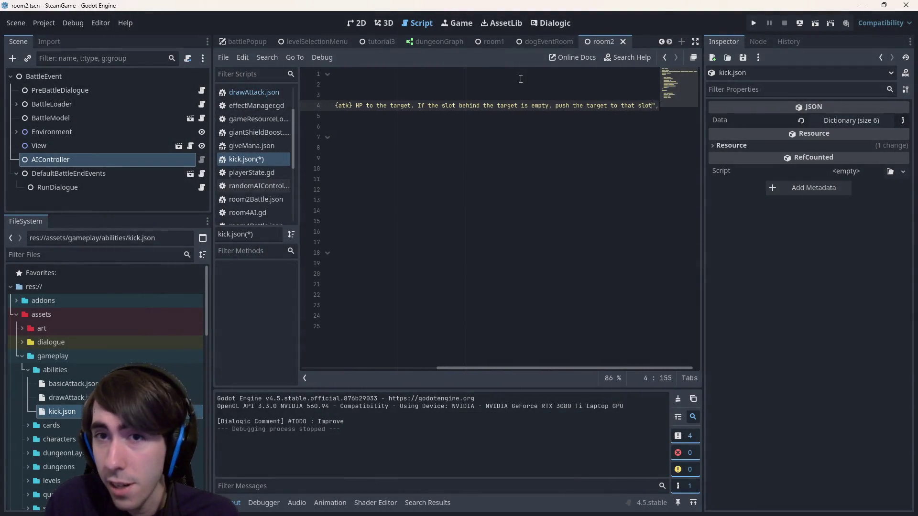
pyautogui.hotkey('ctrl', 's')
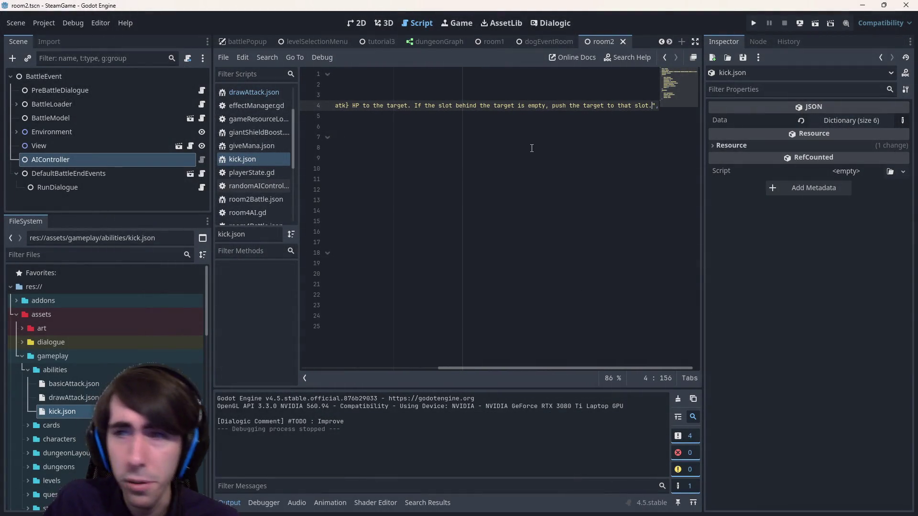
# Go to the Target effect block and select 'effect' in x:effect
pyautogui.click(400, 107)
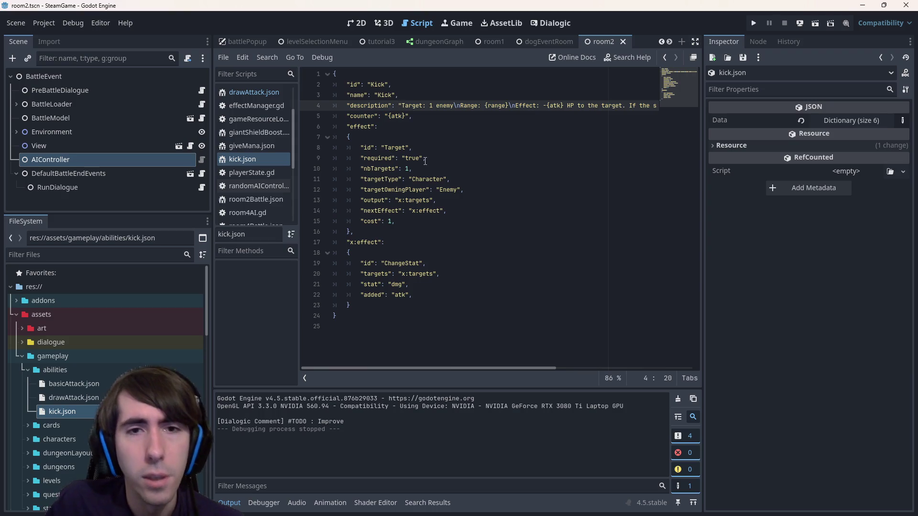
pyautogui.click(421, 146)
pyautogui.doubleClick(430, 211)
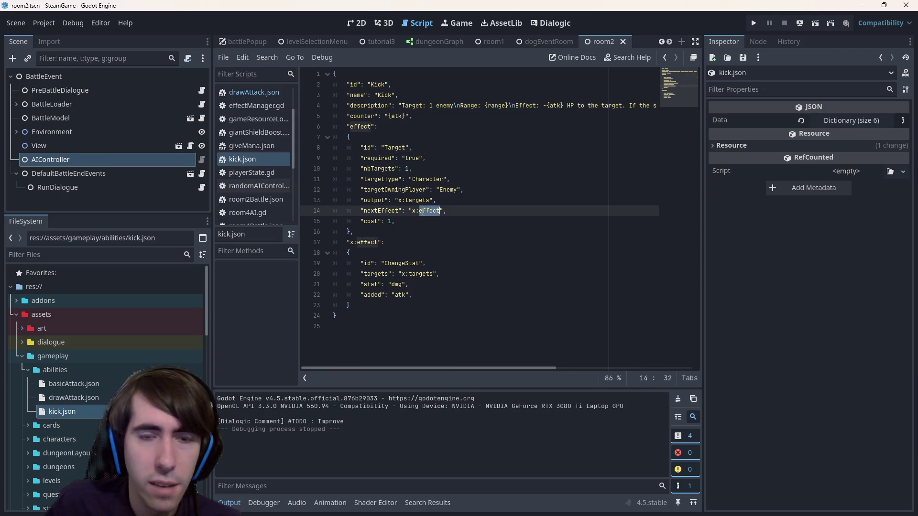
# Copy the Target block's nextEffect line into the x:effect block after the added atk line
pyautogui.moveTo(412, 295); pyautogui.dragTo(302, 261)
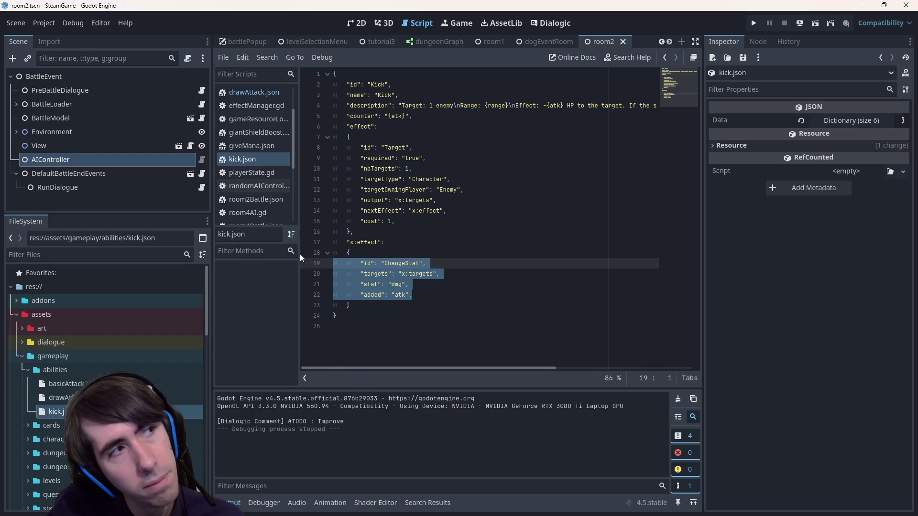
pyautogui.moveTo(354, 306)
pyautogui.mouseDown()
pyautogui.moveTo(298, 257)
pyautogui.moveTo(299, 234)
pyautogui.moveTo(306, 242)
pyautogui.mouseUp()
pyautogui.click(488, 214)
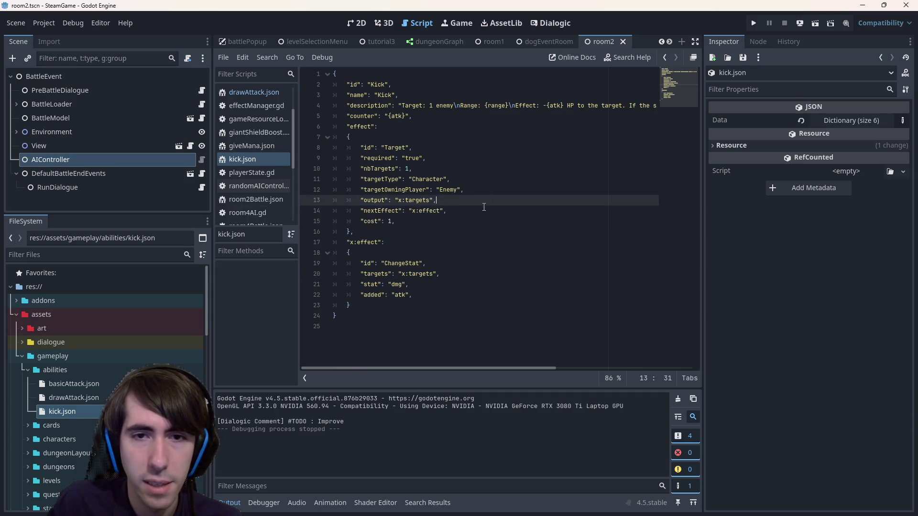
pyautogui.hotkey('shift', 'Home')
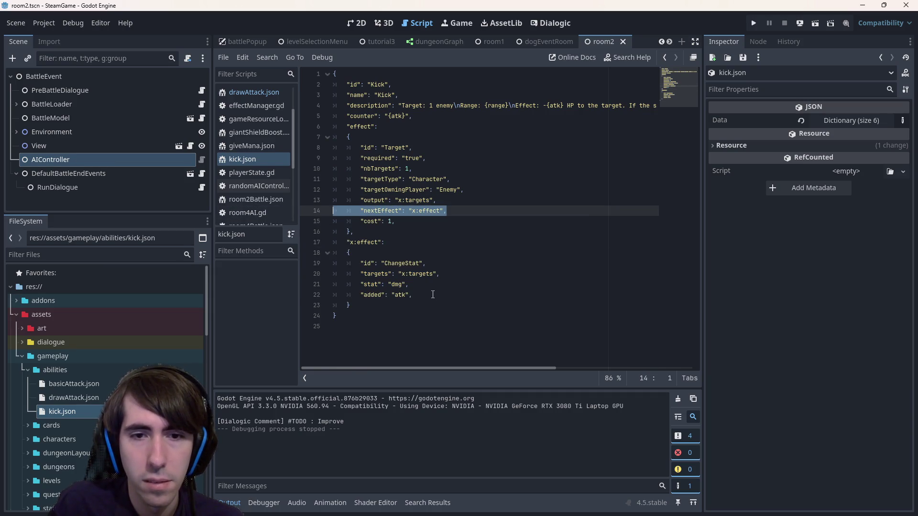
pyautogui.hotkey('ctrl', 'c')
pyautogui.click(433, 295)
pyautogui.press('Return')
pyautogui.hotkey('ctrl', 'v')
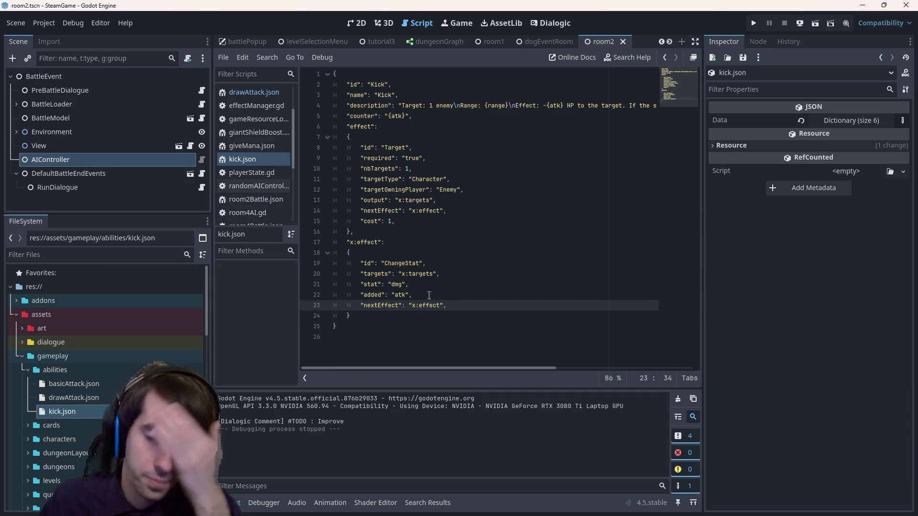
# Rename x:effect to x:dmgEffect, including the nextEffect reference, and save
pyautogui.doubleClick(369, 242)
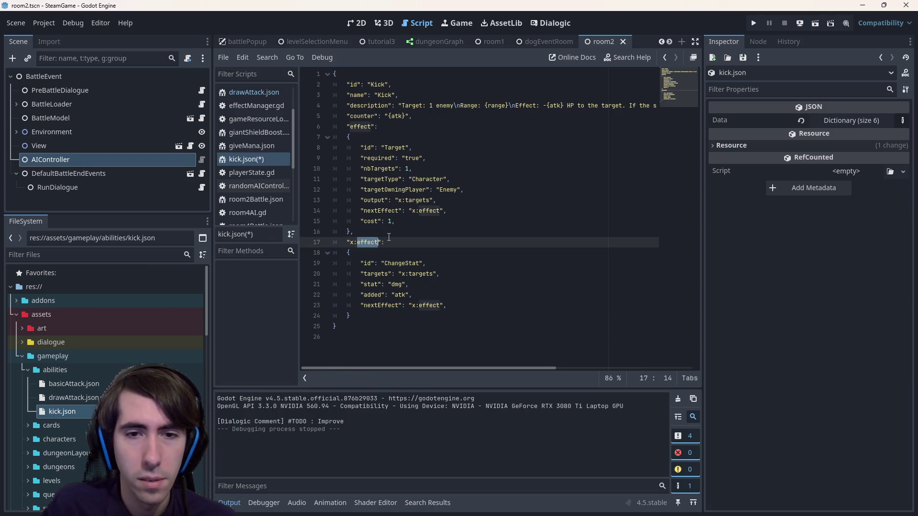
pyautogui.doubleClick(438, 211)
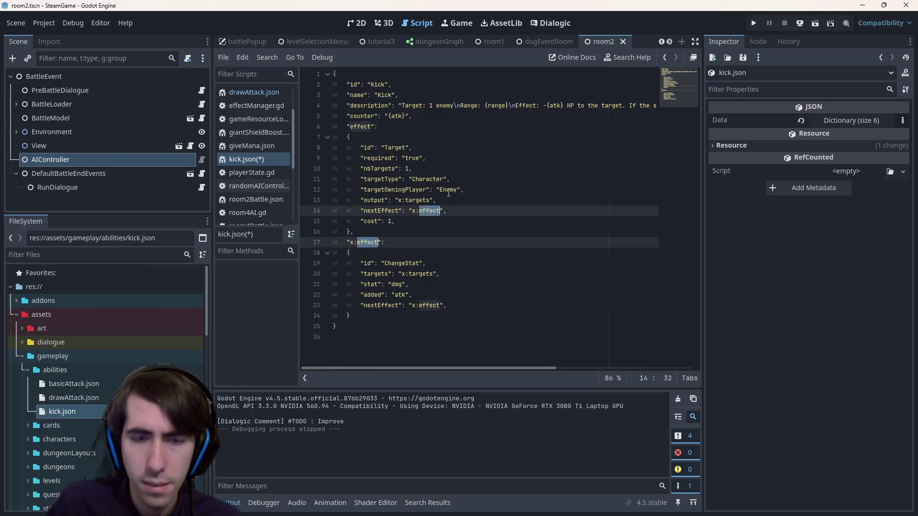
pyautogui.write('dmgEffect')
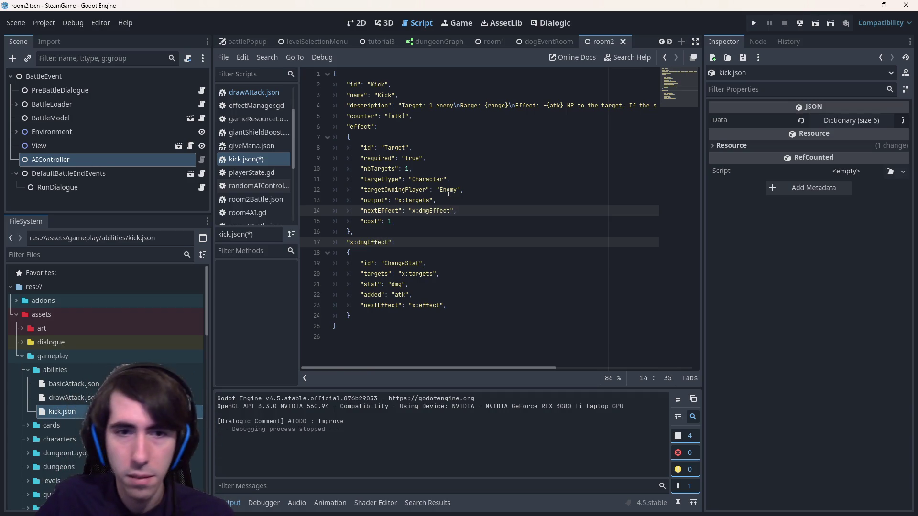
pyautogui.hotkey('ctrl', 's')
# Duplicate the x:dmgEffect block as x:pushEffect and save kick.json
pyautogui.moveTo(366, 322); pyautogui.dragTo(287, 244)
pyautogui.click(387, 312)
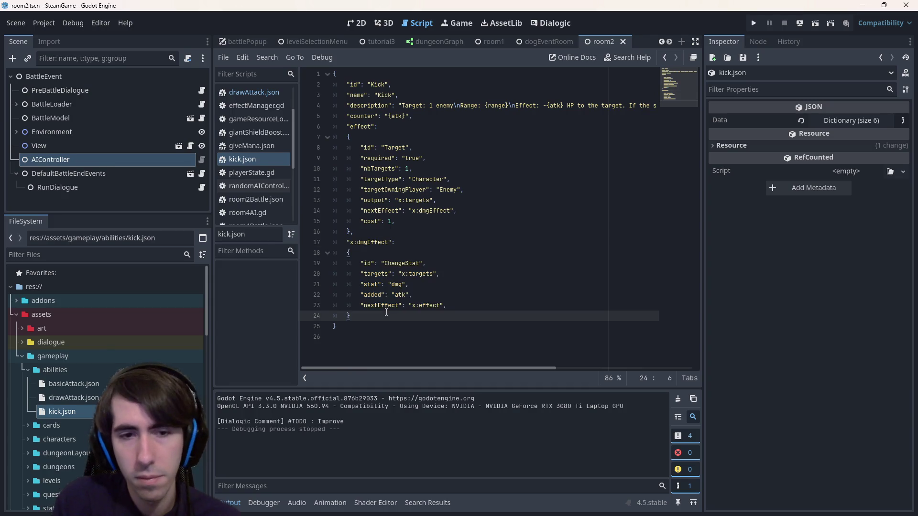
pyautogui.write(',')
pyautogui.press('Return')
pyautogui.hotkey('ctrl', 'v')
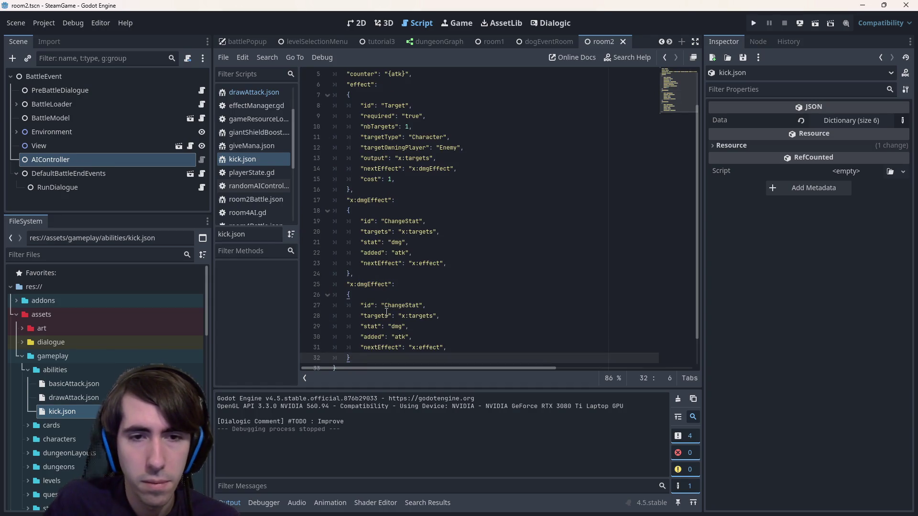
pyautogui.doubleClick(375, 284)
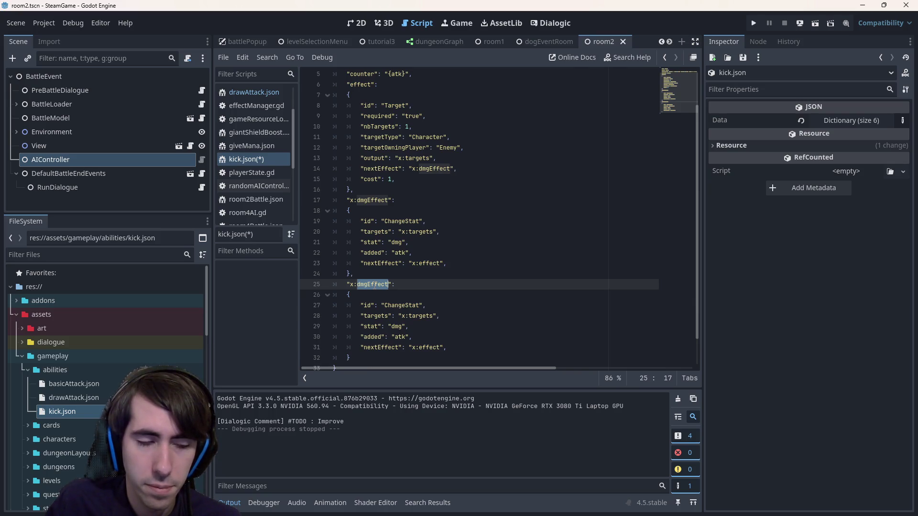
pyautogui.write('pushEffect')
pyautogui.hotkey('ctrl', 's')
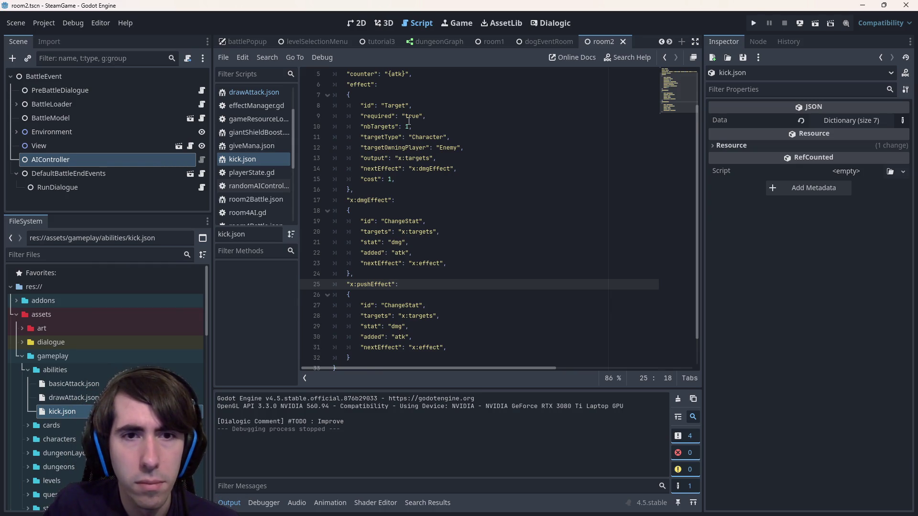
pyautogui.scroll(-1, 409, 215)
pyautogui.doubleClick(408, 277)
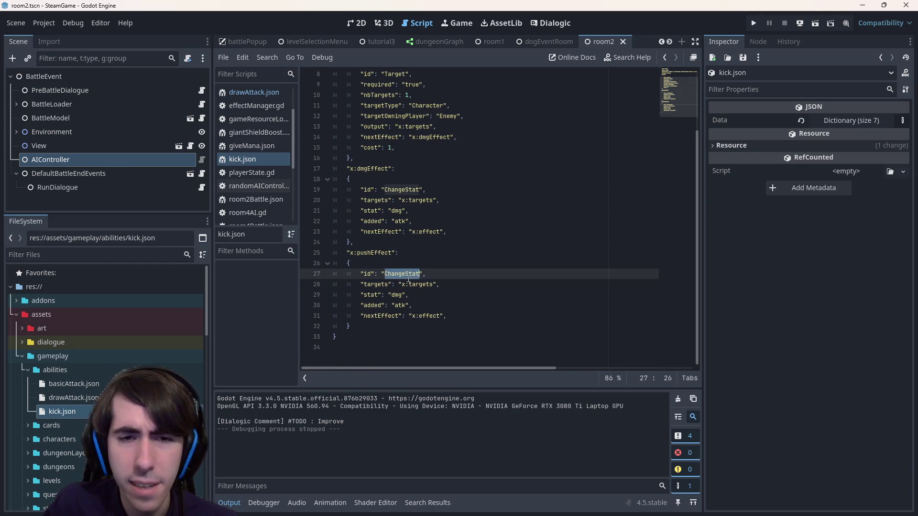
# Change pushEffect's id to TryPush and strip its copied stat, added and nextEffect lines
pyautogui.doubleClick(83, 369)
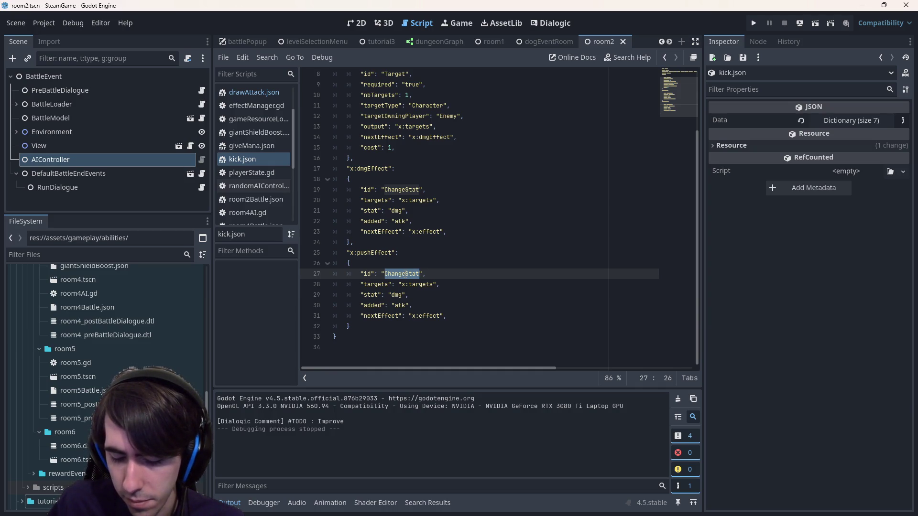
pyautogui.write('Try')
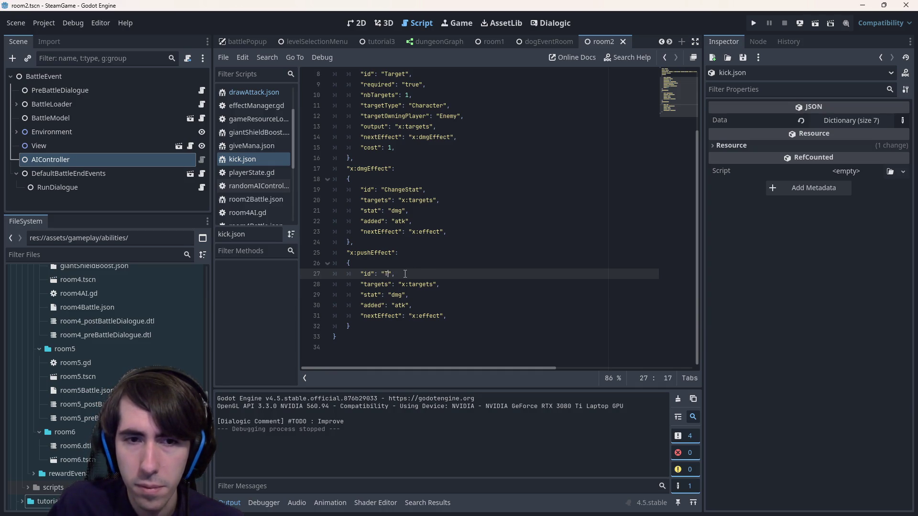
pyautogui.write('Push')
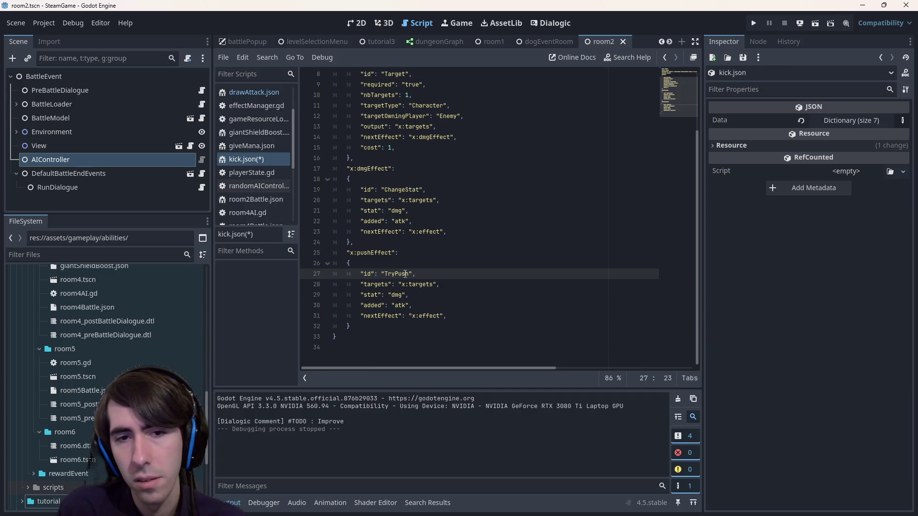
pyautogui.moveTo(430, 305)
pyautogui.mouseDown()
pyautogui.moveTo(349, 284)
pyautogui.moveTo(333, 294)
pyautogui.mouseUp()
pyautogui.scroll(3, 378, 287)
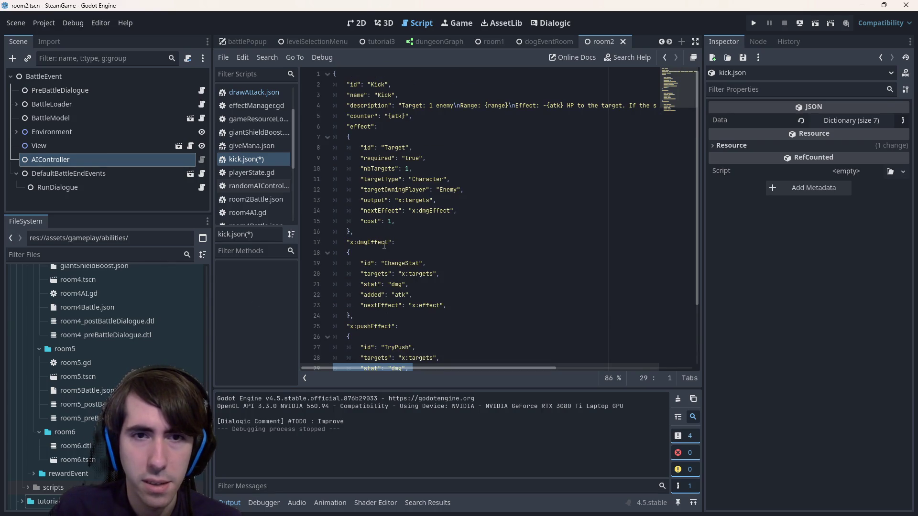
pyautogui.scroll(-2, 390, 251)
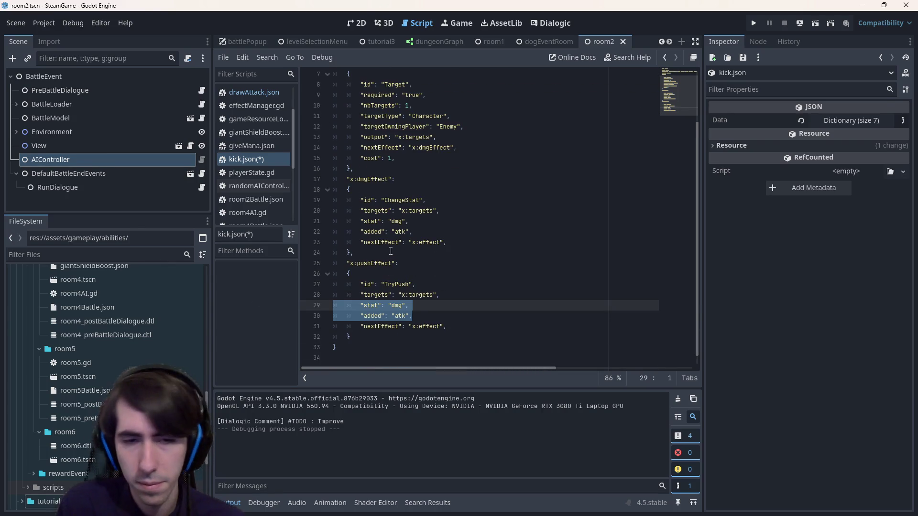
pyautogui.press('BackSpace')
pyautogui.press('BackSpace')
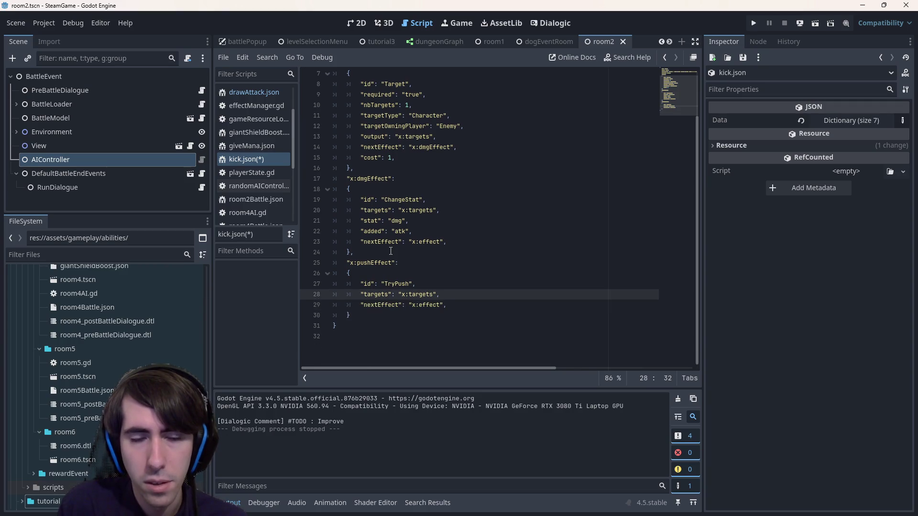
pyautogui.press('Return')
pyautogui.hotkey('shift', 'Home')
pyautogui.hotkey('shift', 'Down')
pyautogui.hotkey('shift', 'End')
pyautogui.press('BackSpace')
# Point dmgEffect's next effect to x:pushEffect and save
pyautogui.doubleClick(374, 263)
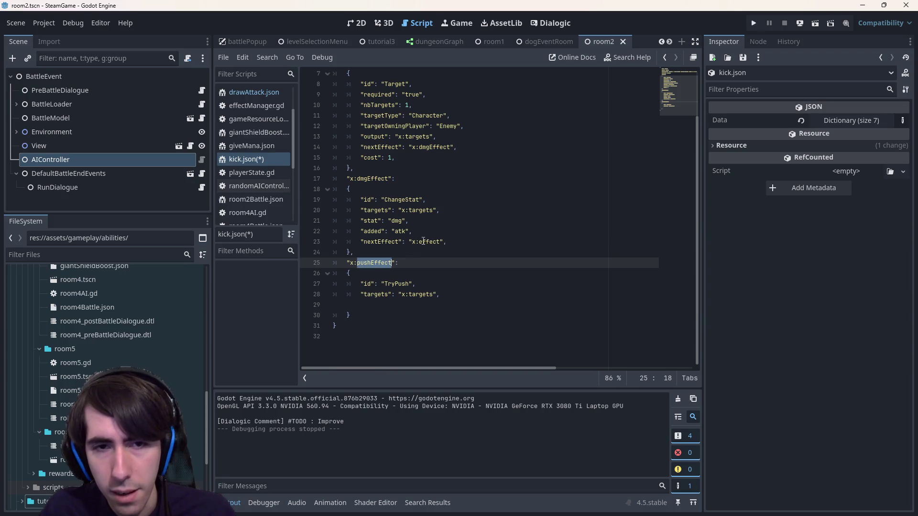
pyautogui.hotkey('ctrl', 'c')
pyautogui.doubleClick(423, 242)
pyautogui.hotkey('ctrl', 'v')
pyautogui.hotkey('ctrl', 's')
# Set the Target effect's nextEffect to ["x:dmgEffect", "x:pushEffect"] and save
pyautogui.click(398, 307)
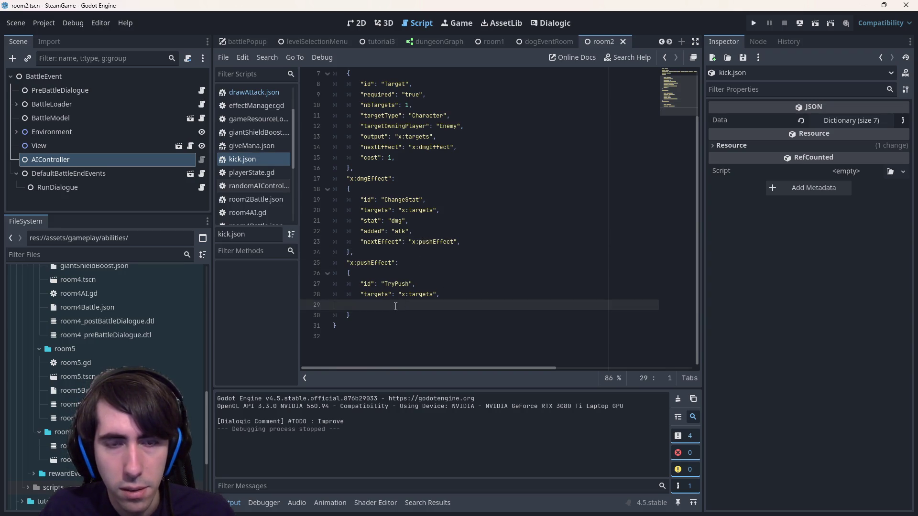
pyautogui.click(410, 147)
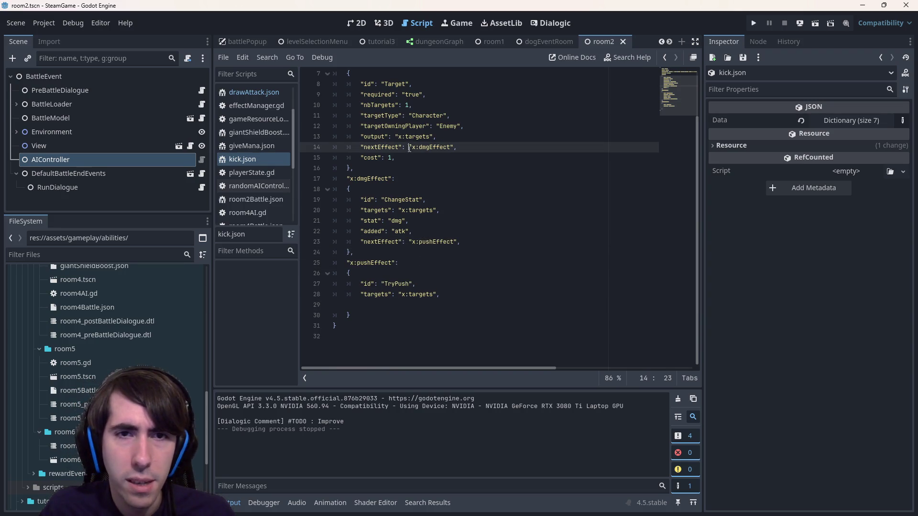
pyautogui.write('[')
pyautogui.press('BackSpace')
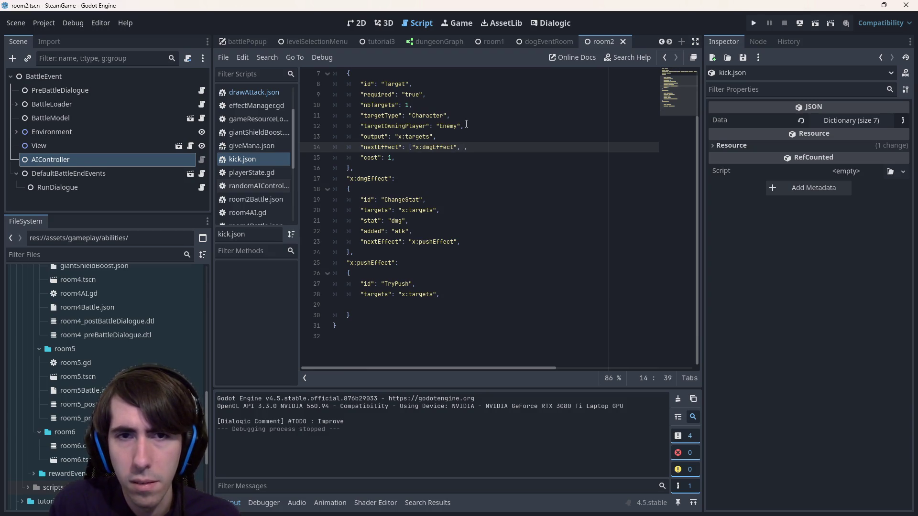
pyautogui.write(',')
pyautogui.doubleClick(373, 263)
pyautogui.moveTo(351, 263); pyautogui.dragTo(394, 263)
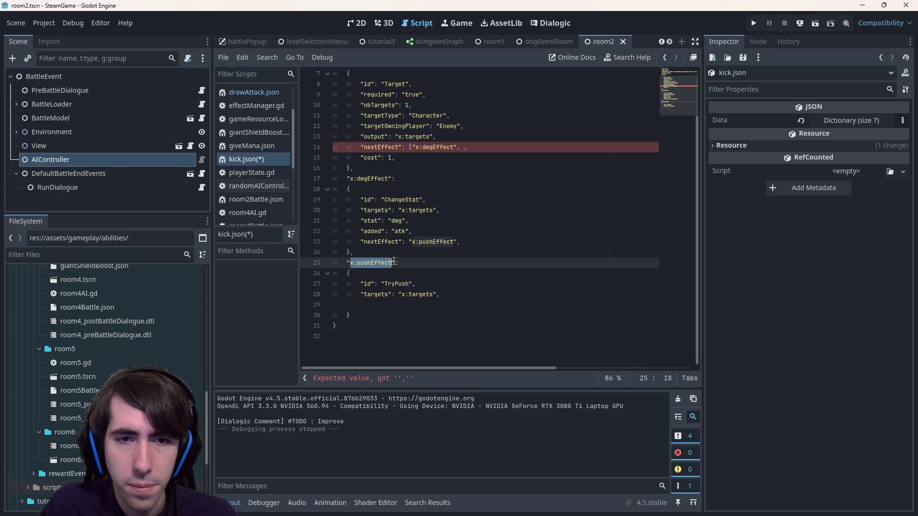
pyautogui.hotkey('ctrl', 'c')
pyautogui.click(465, 150)
pyautogui.hotkey('ctrl', 'v')
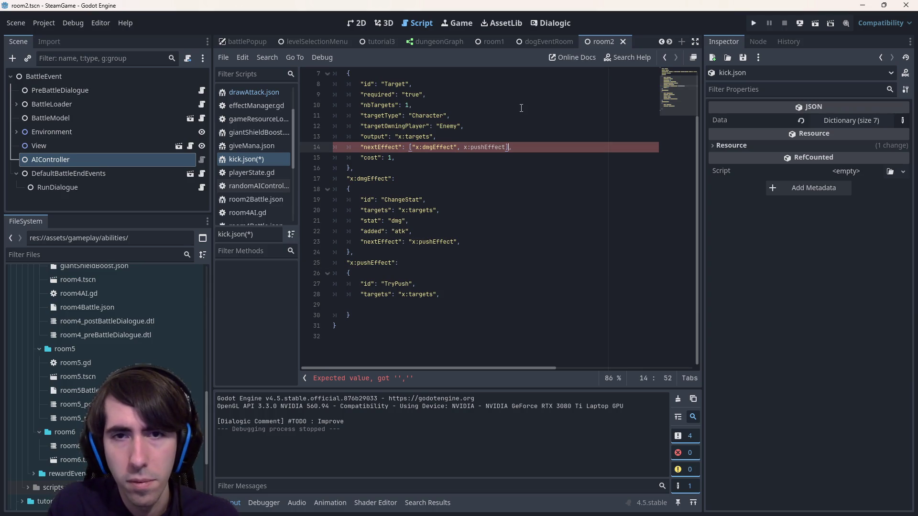
pyautogui.hotkey('ctrl', 'z')
pyautogui.hotkey('ctrl', 'v')
pyautogui.write('"')
pyautogui.hotkey('ctrl', 's')
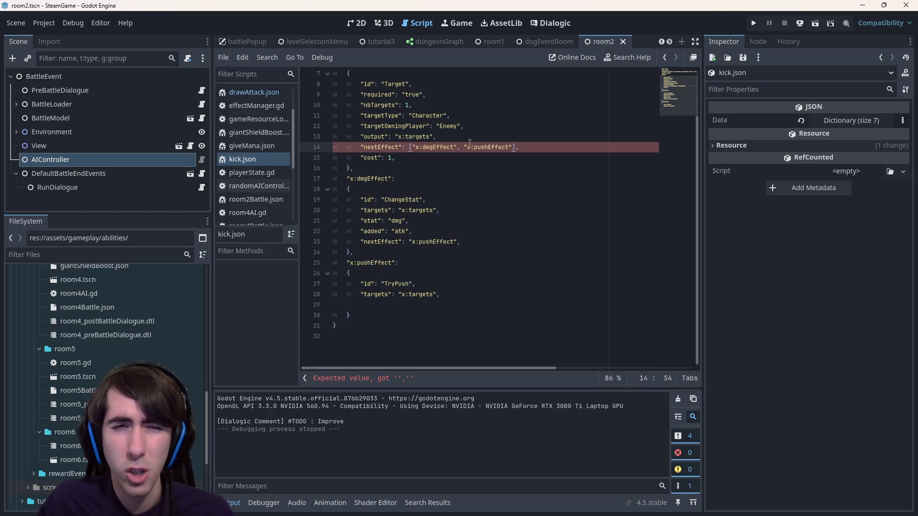
# Delete dmgEffect's nextEffect line, add "amount": 1 to the push effect, then open drawCardEffect.gd
pyautogui.scroll(2, 457, 204)
pyautogui.scroll(-1, 397, 286)
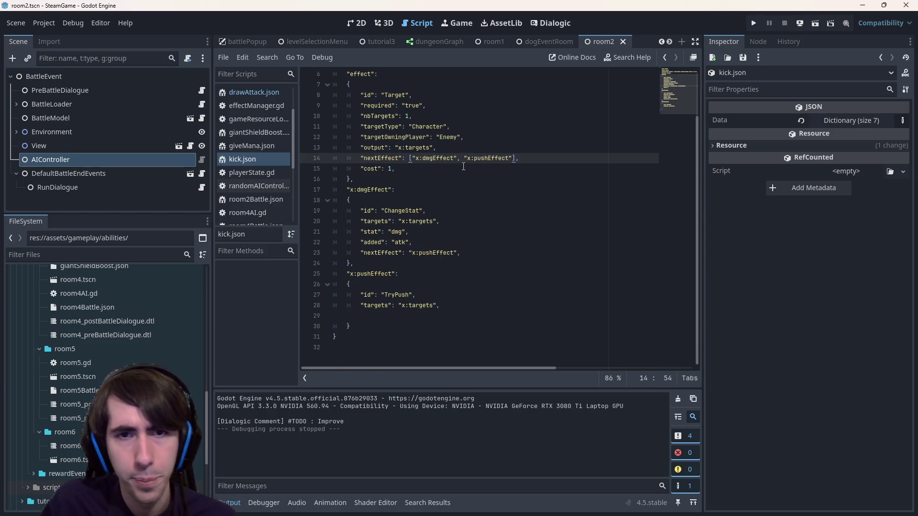
pyautogui.doubleClick(437, 158)
pyautogui.doubleClick(492, 158)
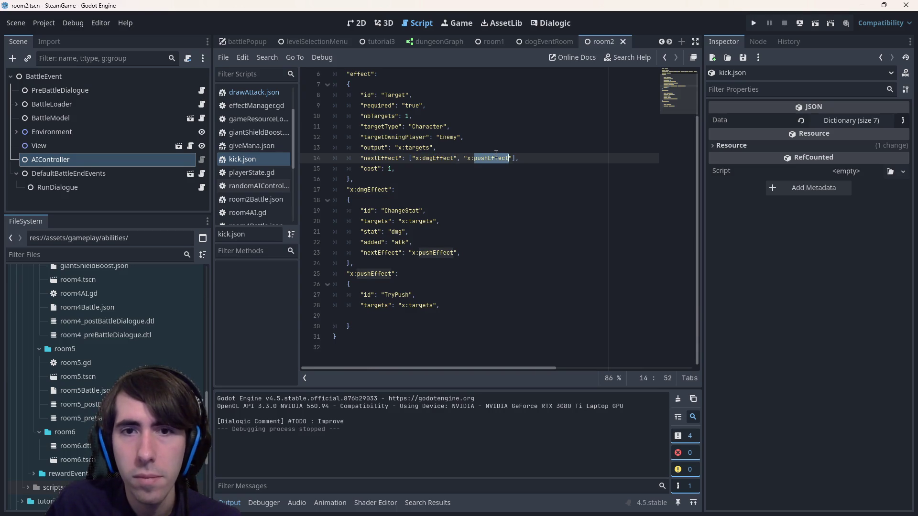
pyautogui.click(381, 159)
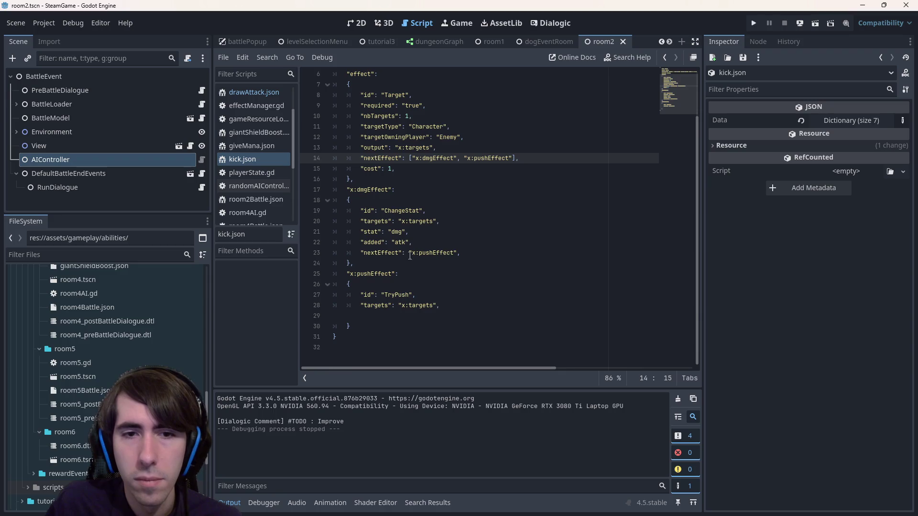
pyautogui.tripleClick(439, 253)
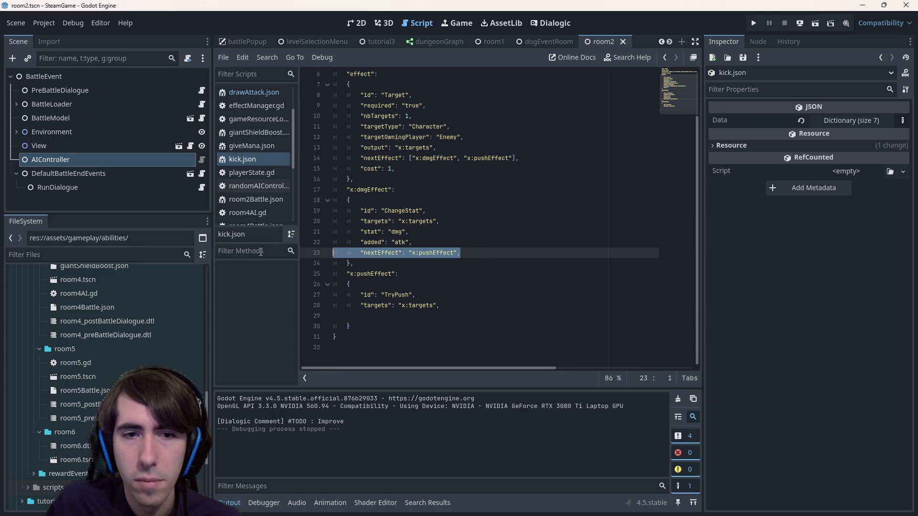
pyautogui.press('BackSpace')
pyautogui.press('BackSpace')
pyautogui.write('"amount": 1')
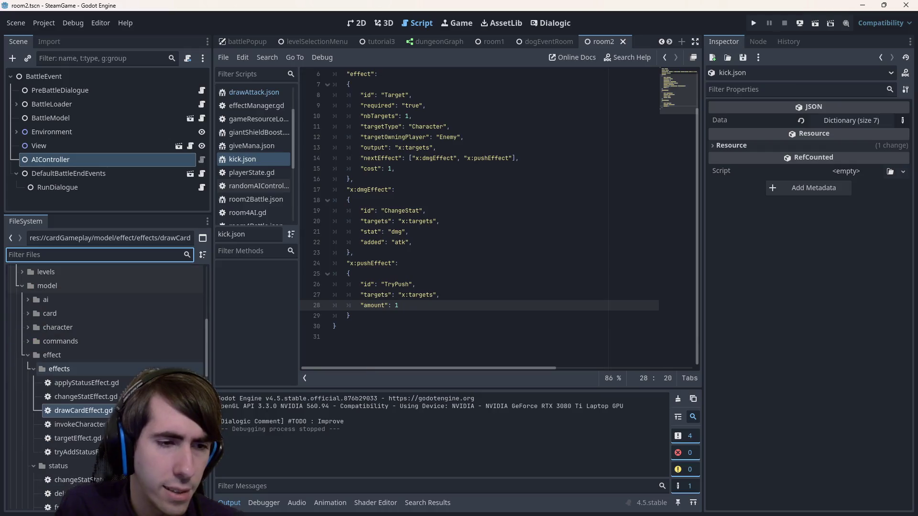
pyautogui.doubleClick(81, 410)
# Duplicate drawCardEffect.gd into a new script, tryPush.gd
pyautogui.hotkey('ctrl', 'a')
pyautogui.press('Right')
pyautogui.hotkey('ctrl', 'a')
pyautogui.press('Right')
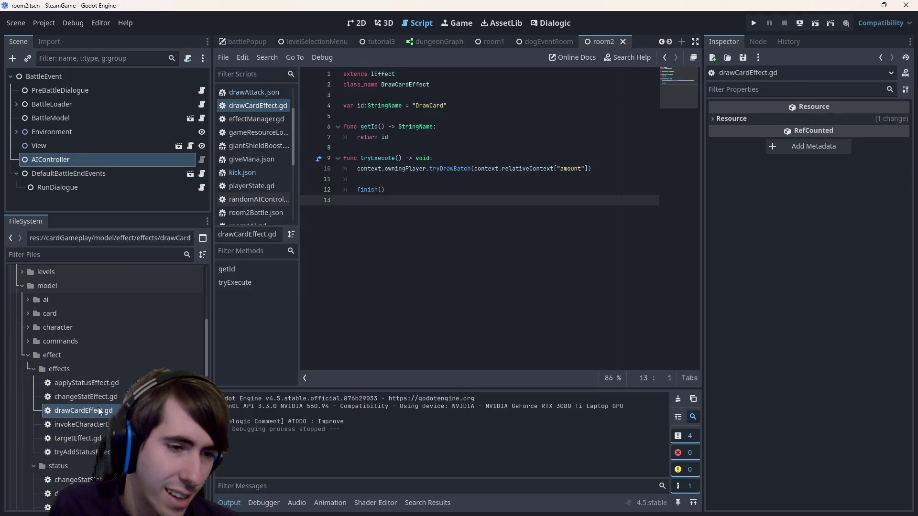
pyautogui.hotkey('ctrl', 'd')
pyautogui.write('tryF')
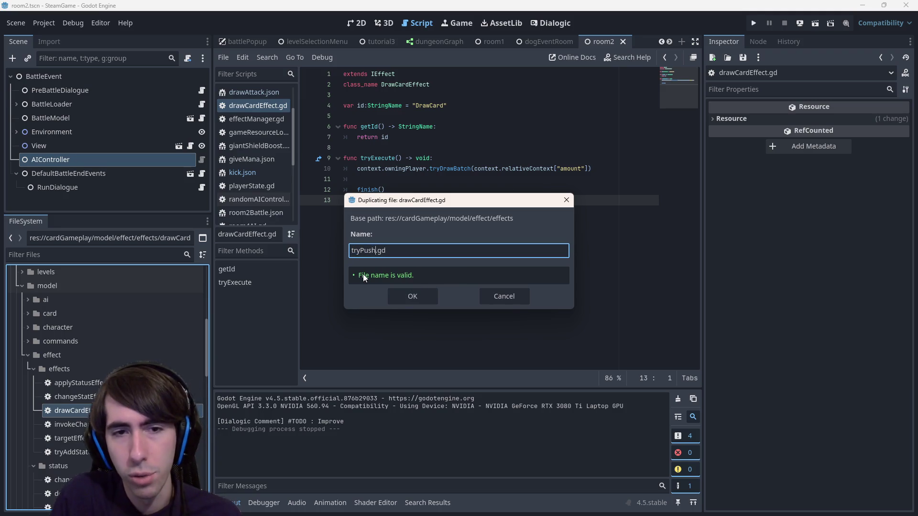
pyautogui.press('Return')
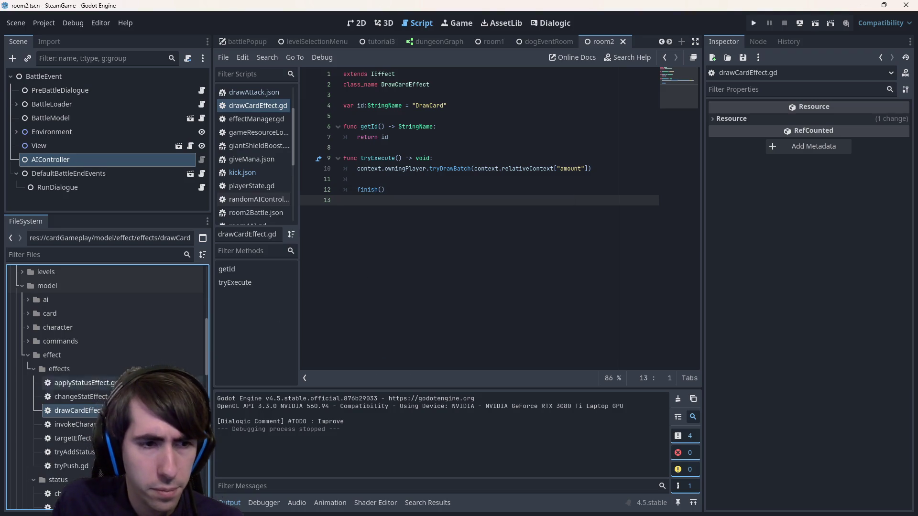
# Open the copy and rename it to tryPushEffect.gd
pyautogui.doubleClick(71, 466)
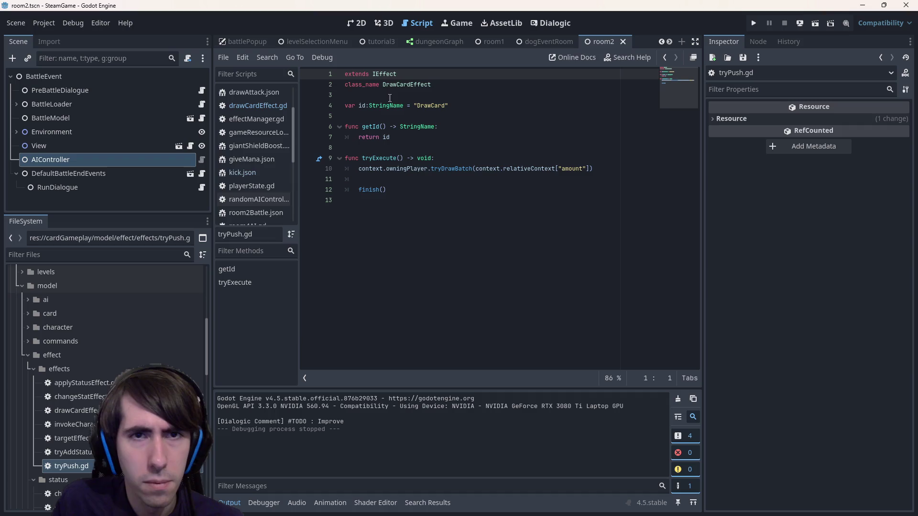
pyautogui.press('F2')
pyautogui.write('fect')
pyautogui.press('Return')
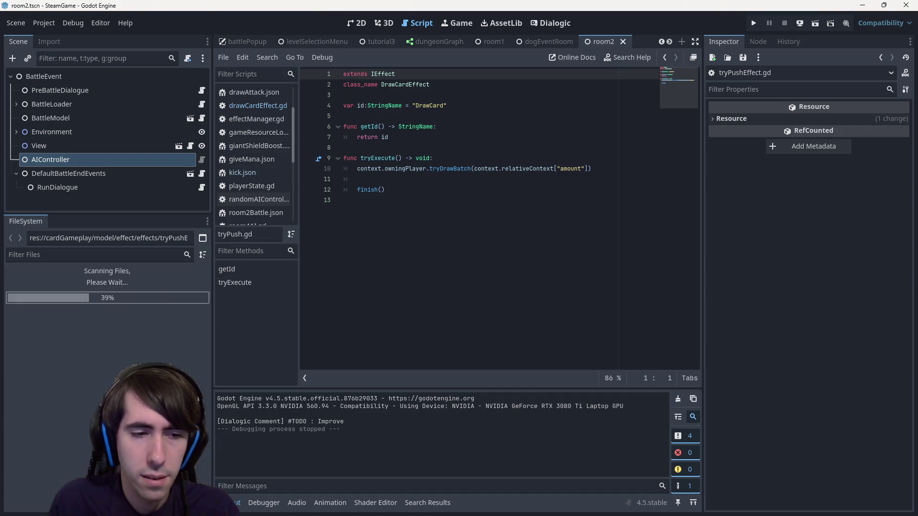
# Change the class name to TryPushEffect and the id to "TryPush", then save
pyautogui.click(427, 84)
pyautogui.doubleClick(426, 86)
pyautogui.write('Tr')
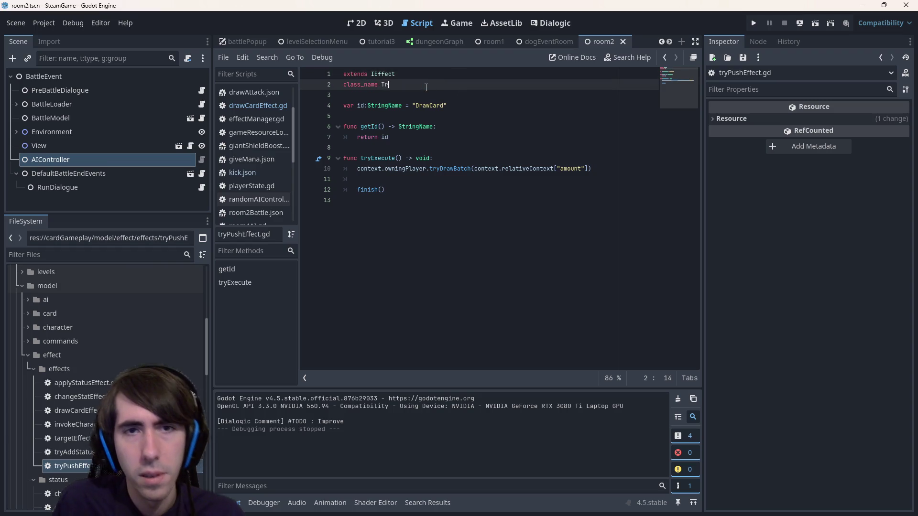
pyautogui.write('yPushEffect')
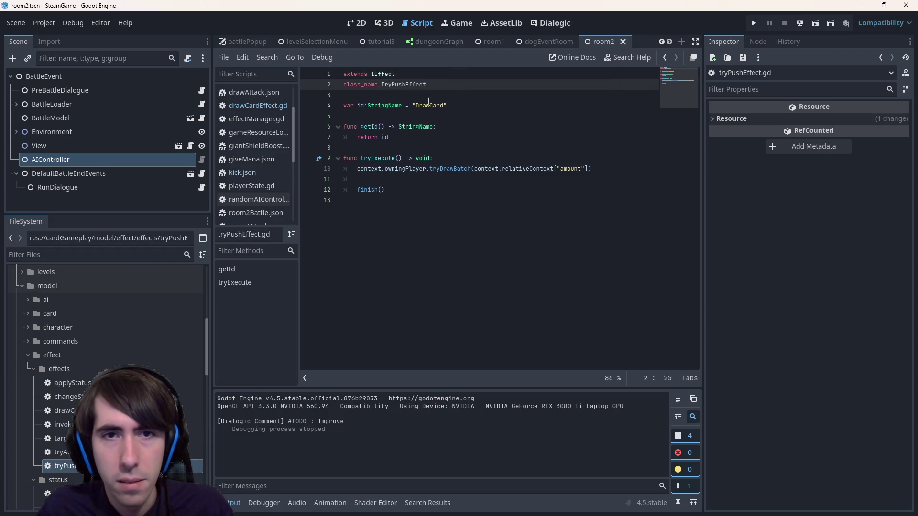
pyautogui.doubleClick(427, 105)
pyautogui.write('TryPush')
pyautogui.hotkey('ctrl', 's')
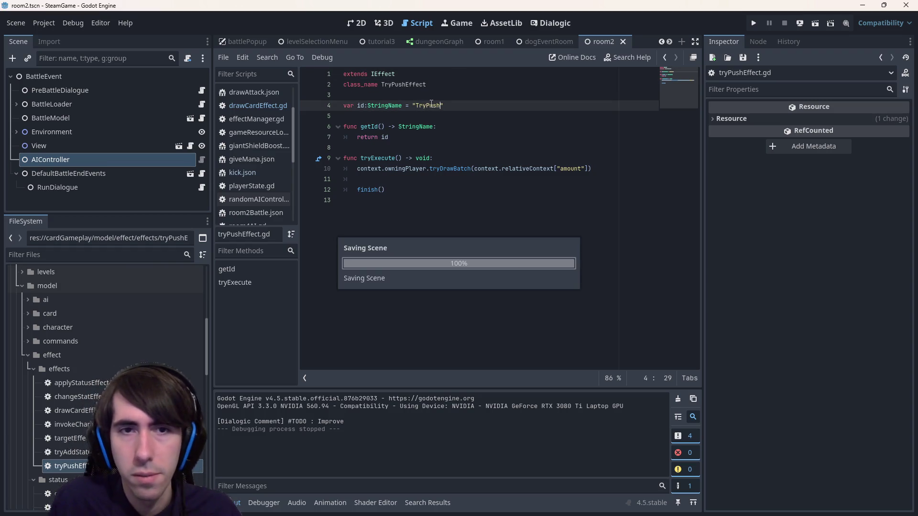
# Copy the context amount lookup argument from the tryDrawBatch call
pyautogui.moveTo(420, 150); pyautogui.dragTo(343, 138)
pyautogui.click(443, 168)
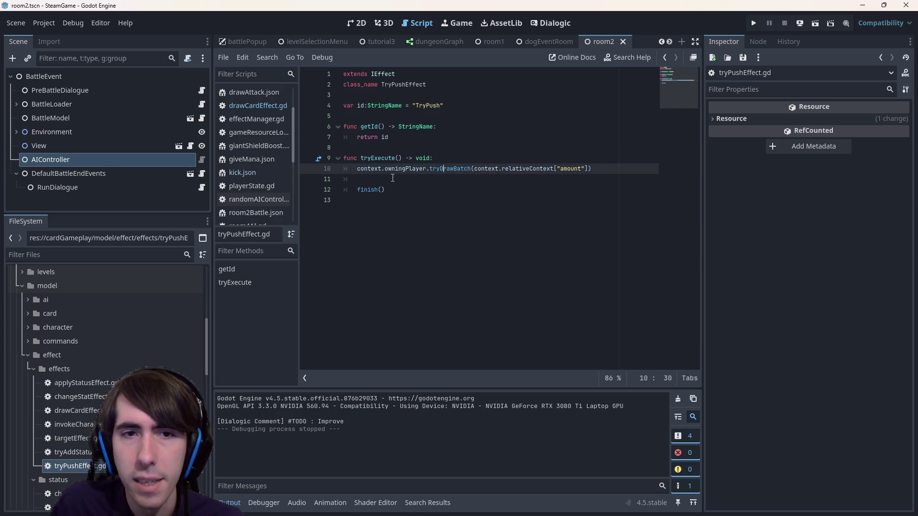
pyautogui.doubleClick(458, 170)
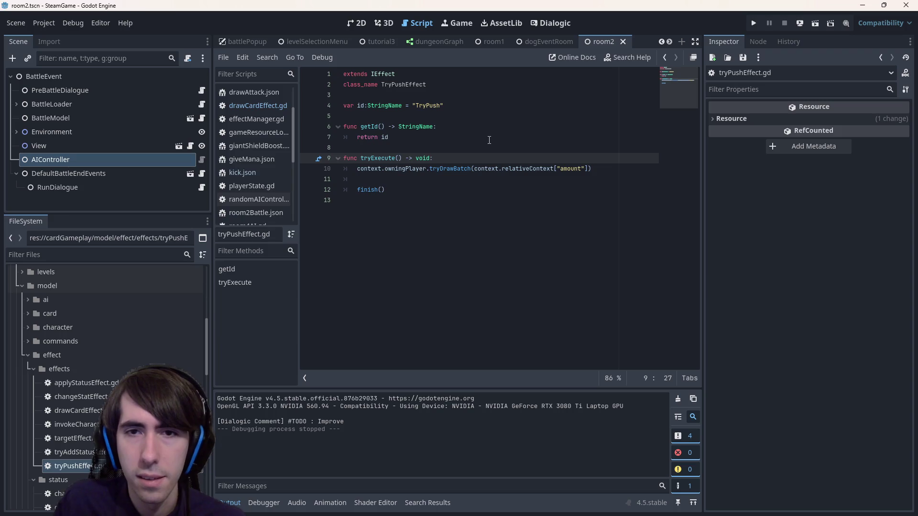
pyautogui.press('Down')
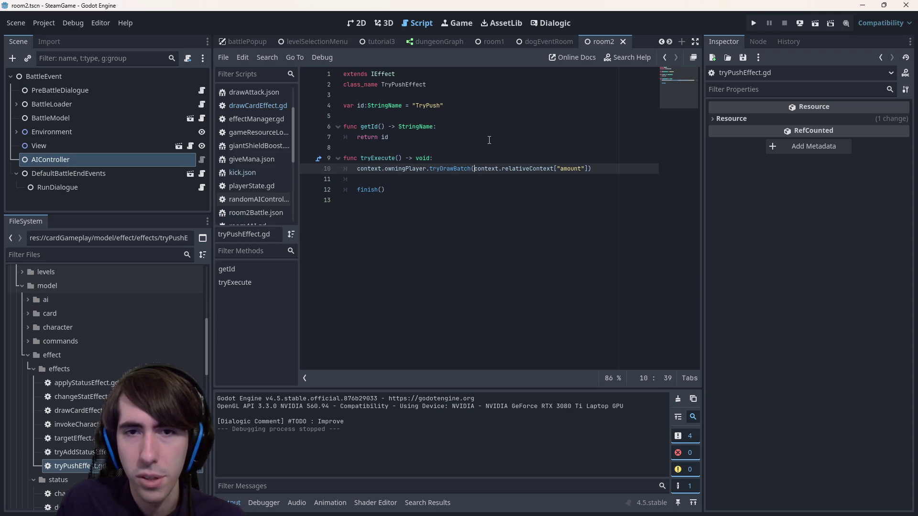
pyautogui.hotkey('shift', 'End')
pyautogui.hotkey('ctrl', 'c')
# Paste the amount lookup on its own line as 'var pushedAmount:int =' and save
pyautogui.hotkey('ctrl', 'shift', 'Return')
pyautogui.hotkey('ctrl', 'v')
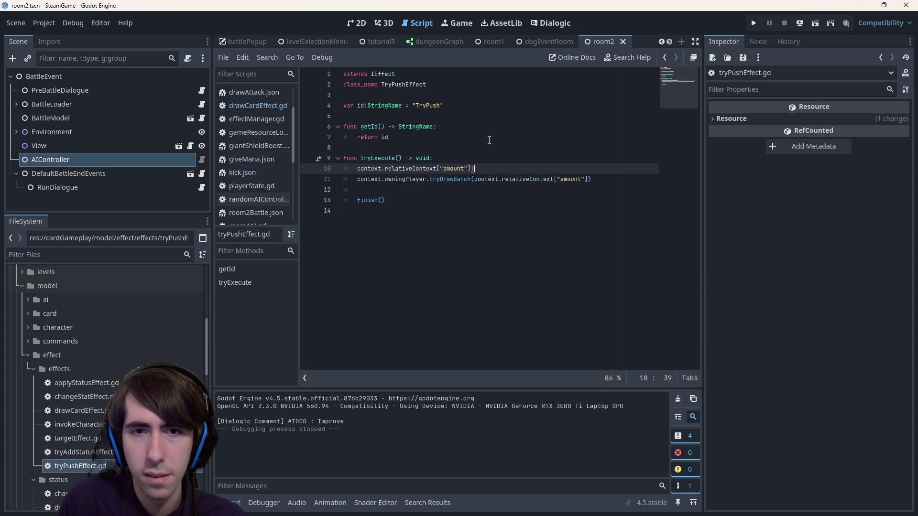
pyautogui.press('Left')
pyautogui.press('Left')
pyautogui.hotkey('ctrl', 'shift', 'Left')
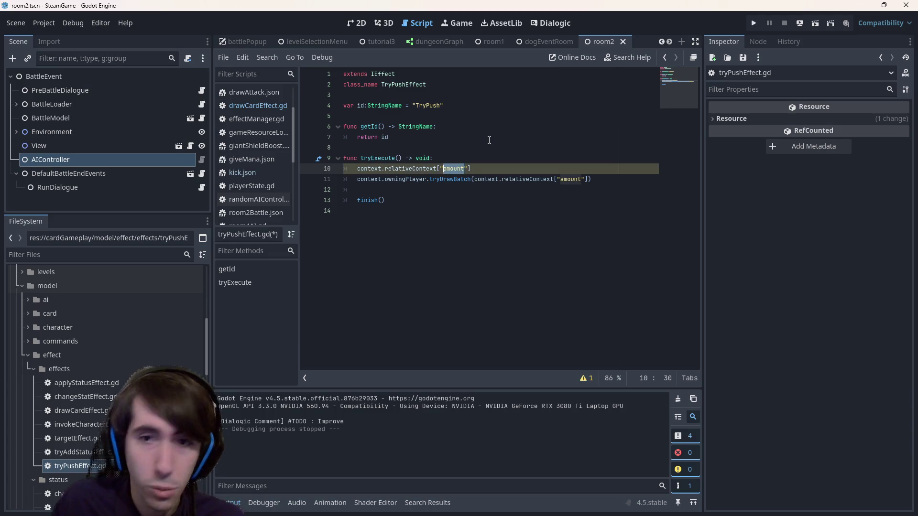
pyautogui.press('Home')
pyautogui.write('var p')
pyautogui.write('ushedAmount:in')
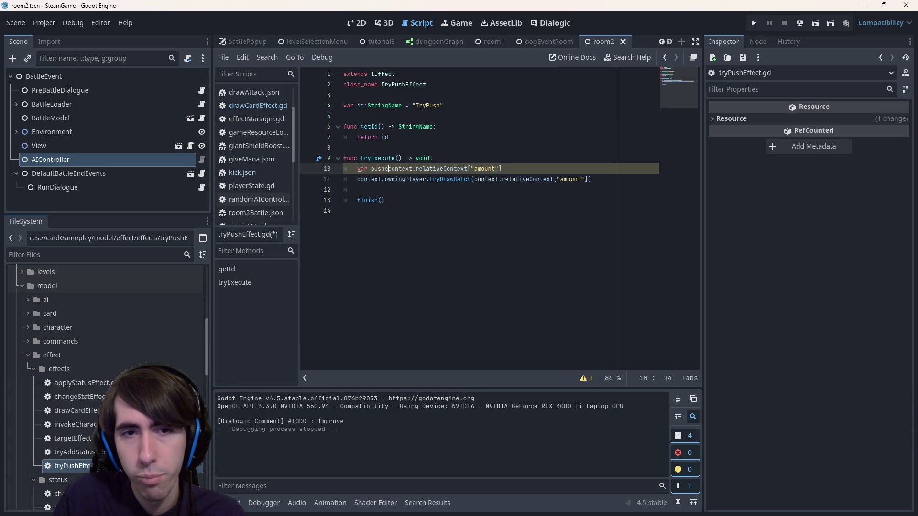
pyautogui.write('t =')
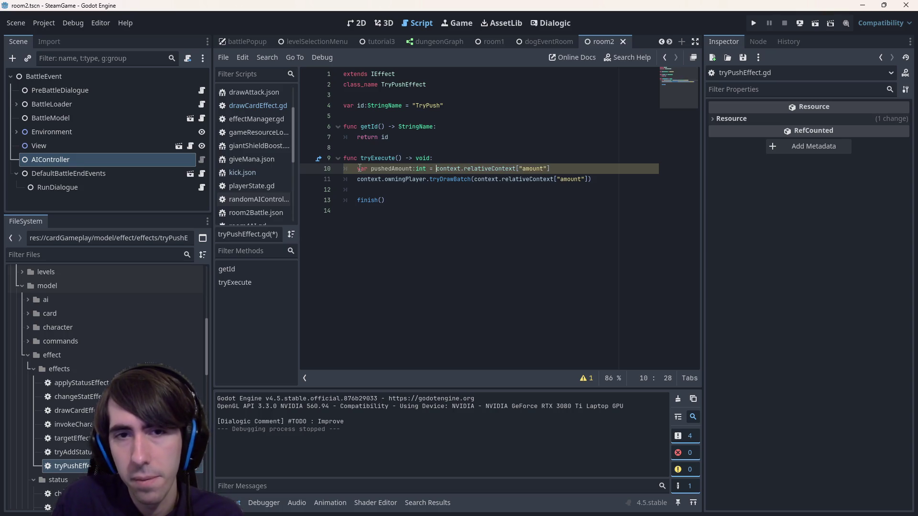
pyautogui.click(528, 116)
pyautogui.hotkey('ctrl', 's')
# Look up the documentation for tryDrawBatch
pyautogui.moveTo(592, 179); pyautogui.dragTo(344, 180)
pyautogui.click(467, 194)
pyautogui.doubleClick(437, 179)
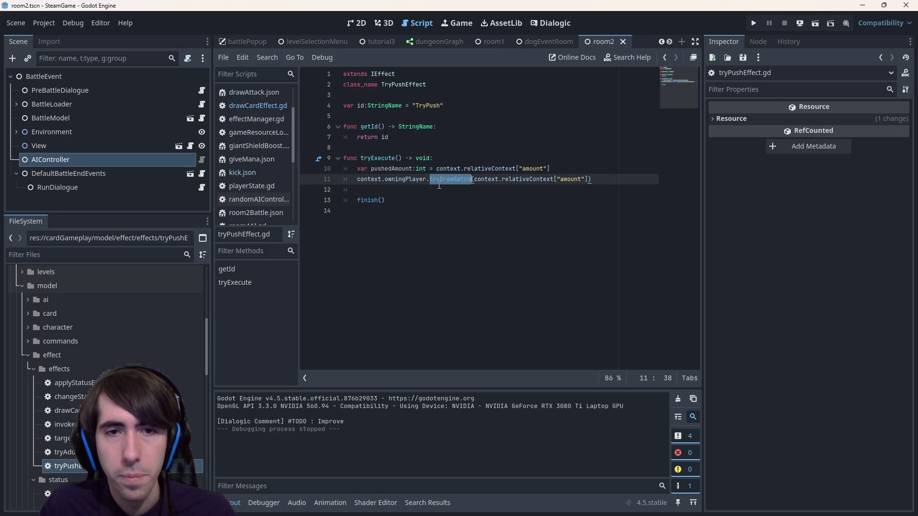
pyautogui.moveTo(436, 177)
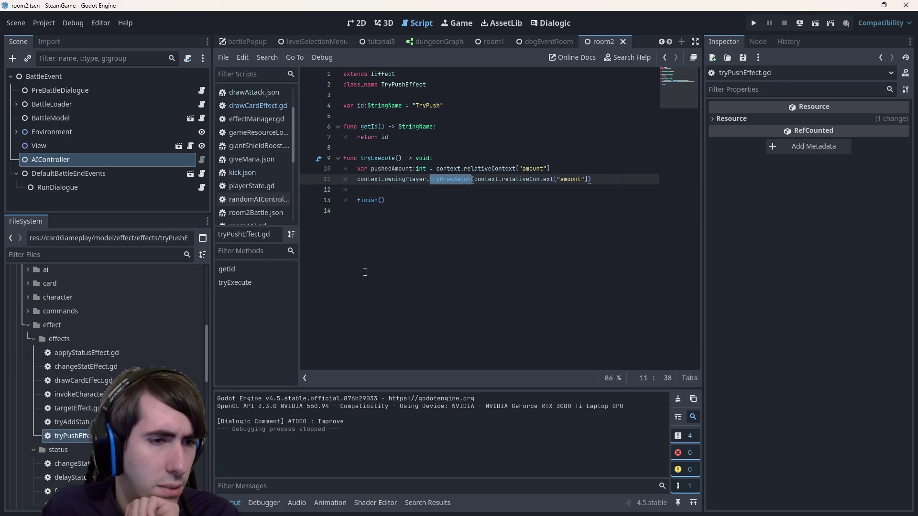
pyautogui.scroll(-5, 110, 382)
pyautogui.scroll(10, 110, 325)
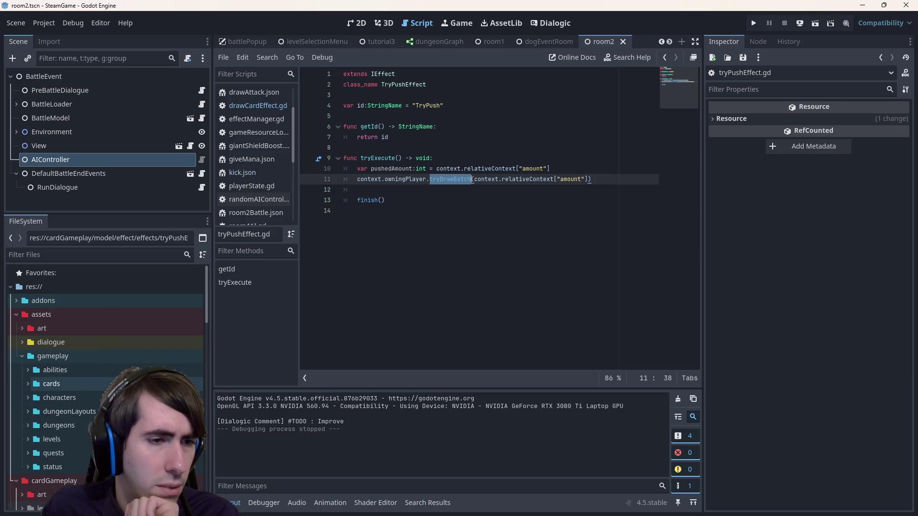
# Expand assets/gameplay/abilities in the FileSystem dock and open kick.json
pyautogui.doubleClick(51, 384)
pyautogui.click(27, 384)
pyautogui.doubleClick(55, 370)
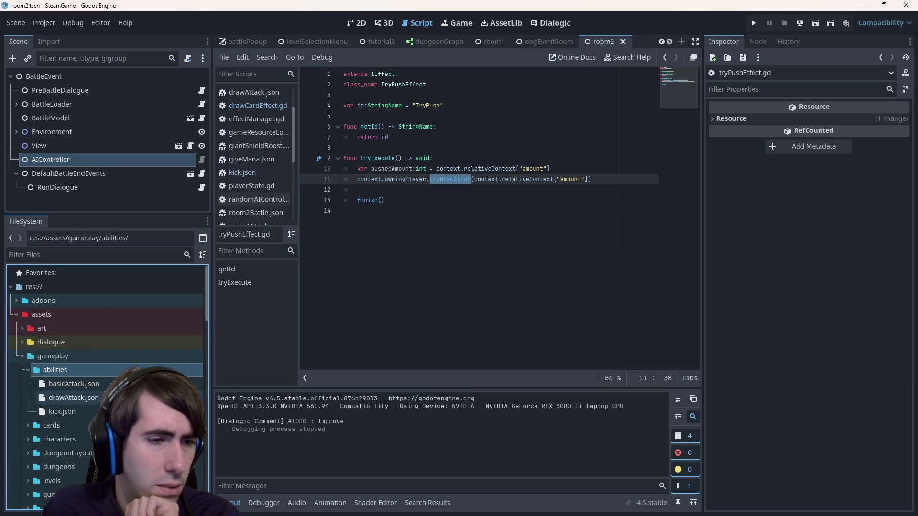
pyautogui.doubleClick(62, 412)
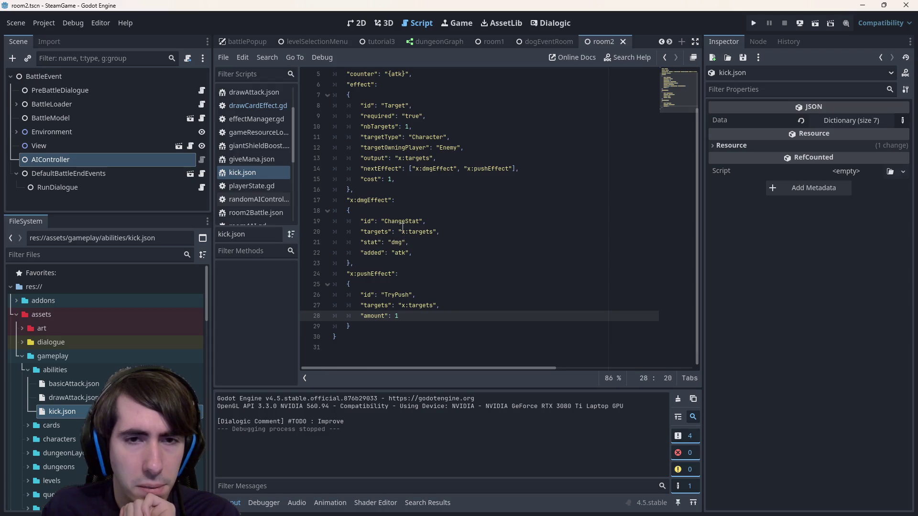
# Inspect the ChangeStat effect and its targets entry in kick.json
pyautogui.doubleClick(402, 222)
pyautogui.doubleClick(415, 232)
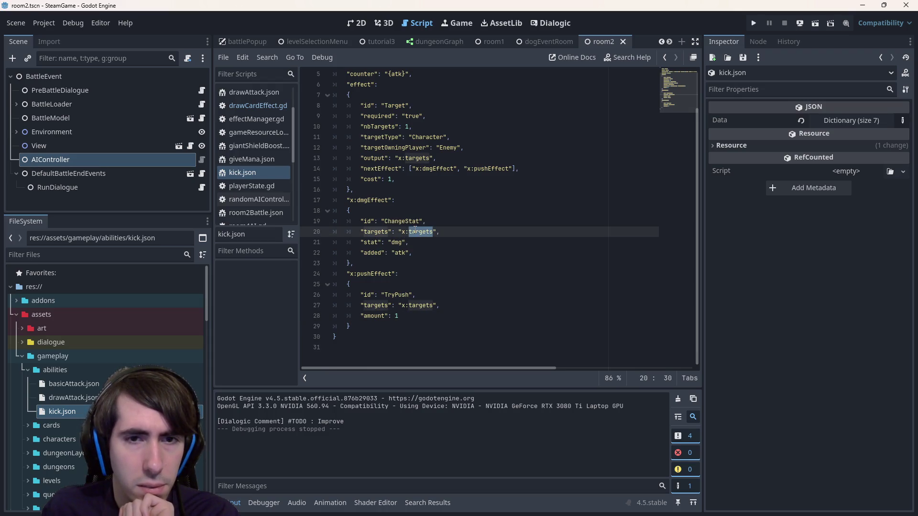
pyautogui.click(452, 253)
# Quick-open changeStatEffect.gd by searching 'changestat'
pyautogui.hotkey('shift', 'alt', 'o')
pyautogui.write('changestat')
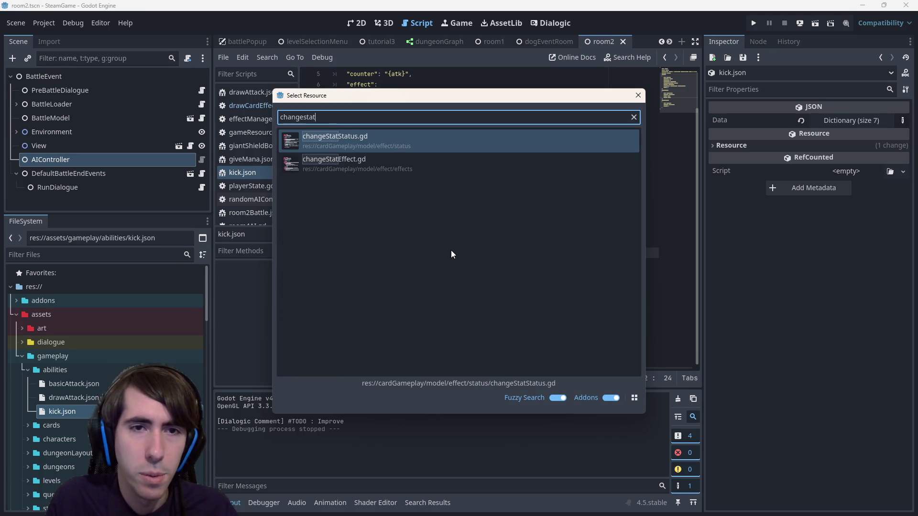
pyautogui.press('Down')
pyautogui.press('Return')
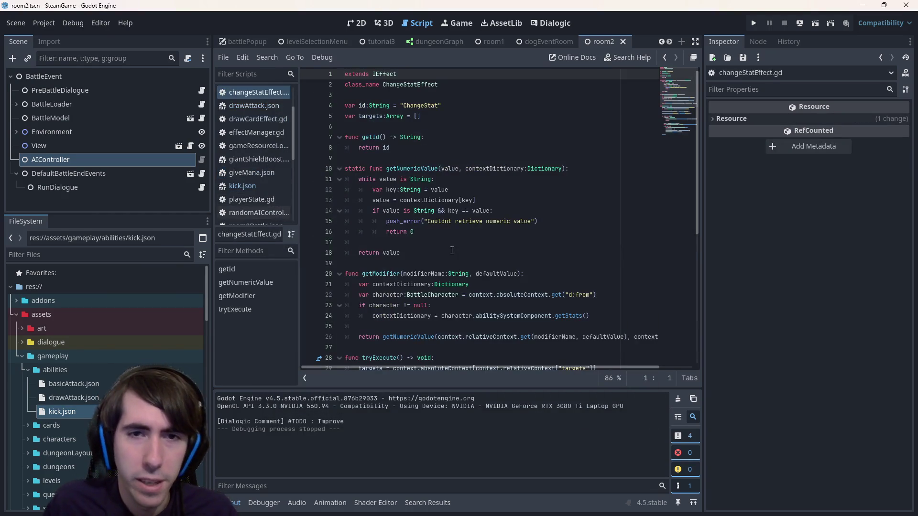
pyautogui.scroll(-6, 451, 251)
pyautogui.scroll(4, 431, 240)
# Examine getModifier and the getNumericValue call near the top of the script
pyautogui.click(387, 220)
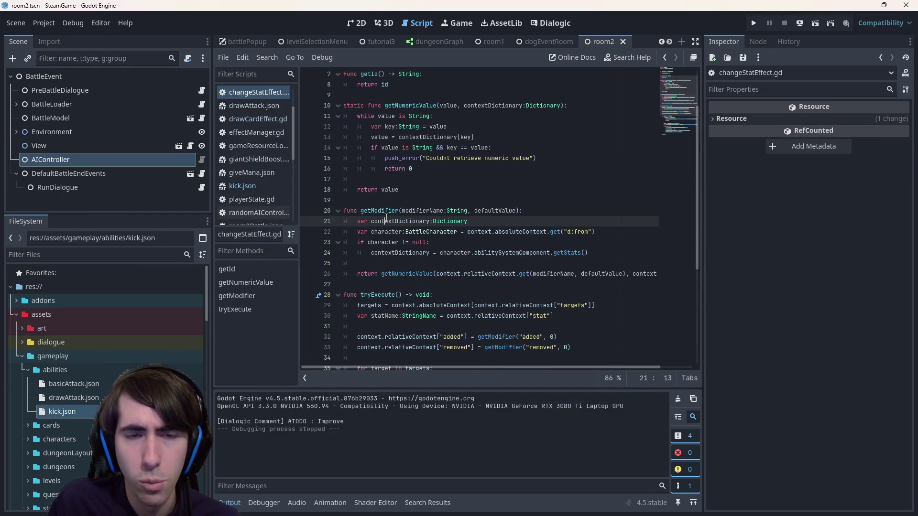
pyautogui.click(402, 103)
pyautogui.press('Up')
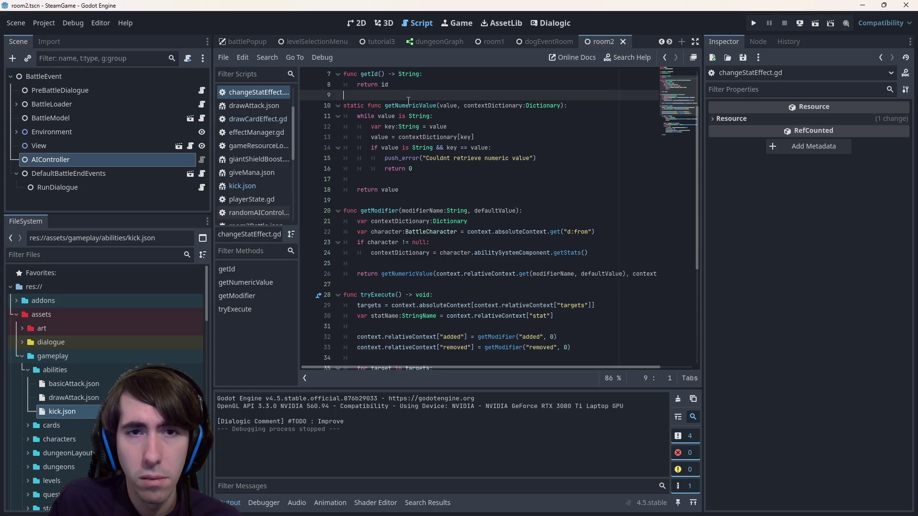
pyautogui.doubleClick(409, 104)
pyautogui.scroll(2, 428, 128)
pyautogui.scroll(-2, 428, 128)
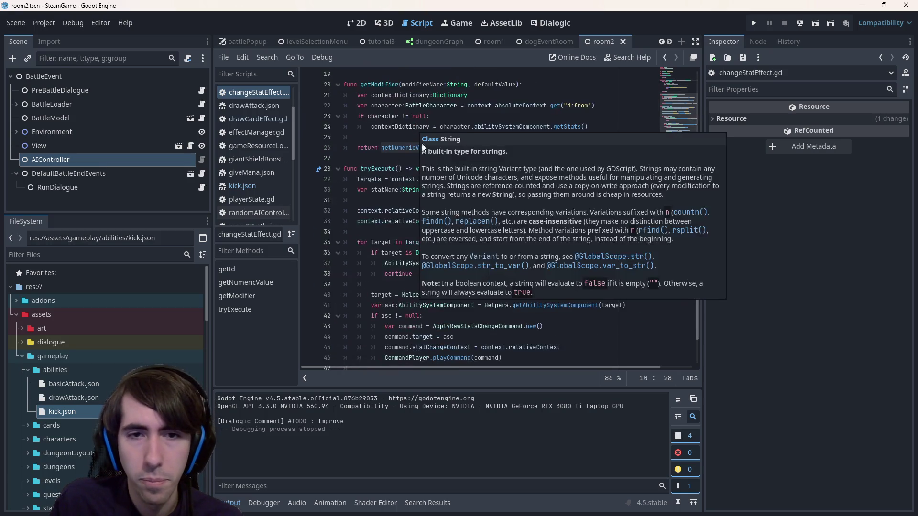
pyautogui.scroll(-4, 478, 201)
# Read tryExecute's loop over targets, highlighting every use of target
pyautogui.click(395, 221)
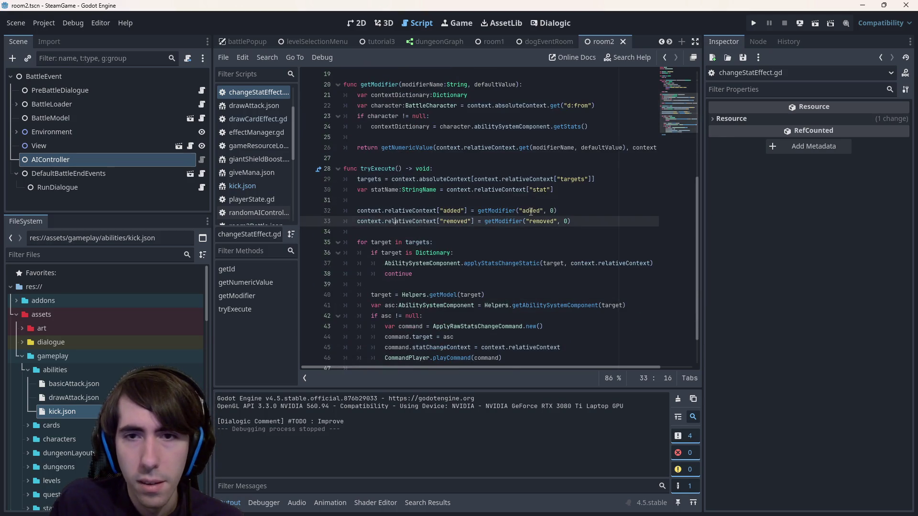
pyautogui.doubleClick(377, 181)
pyautogui.scroll(-1, 395, 167)
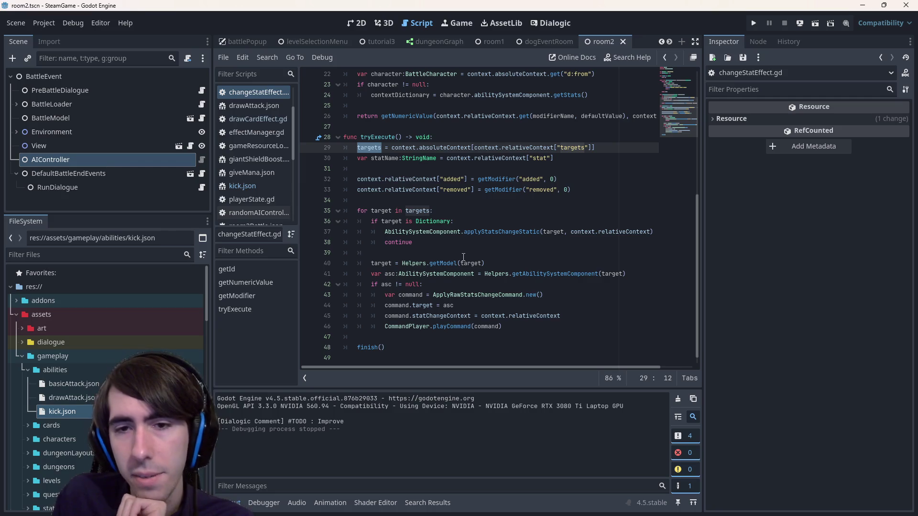
pyautogui.moveTo(490, 234); pyautogui.dragTo(563, 234)
pyautogui.click(493, 244)
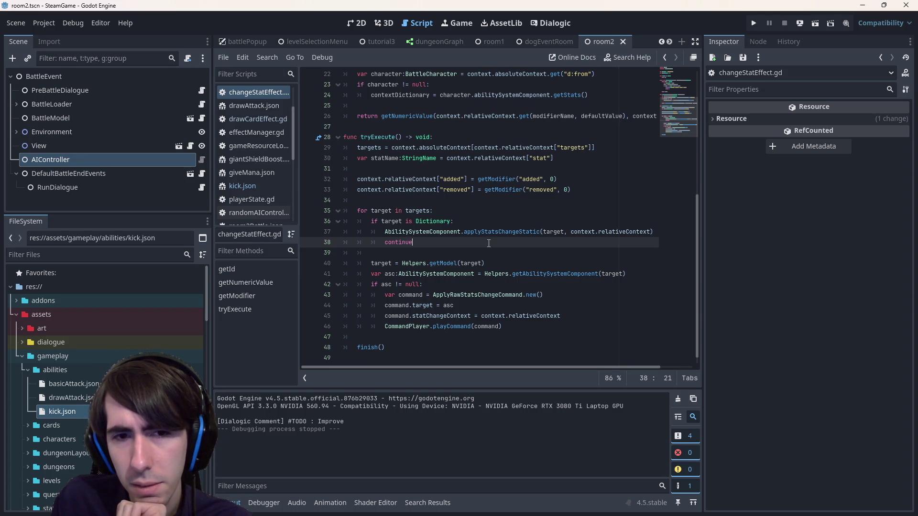
pyautogui.doubleClick(389, 264)
pyautogui.scroll(4, 438, 251)
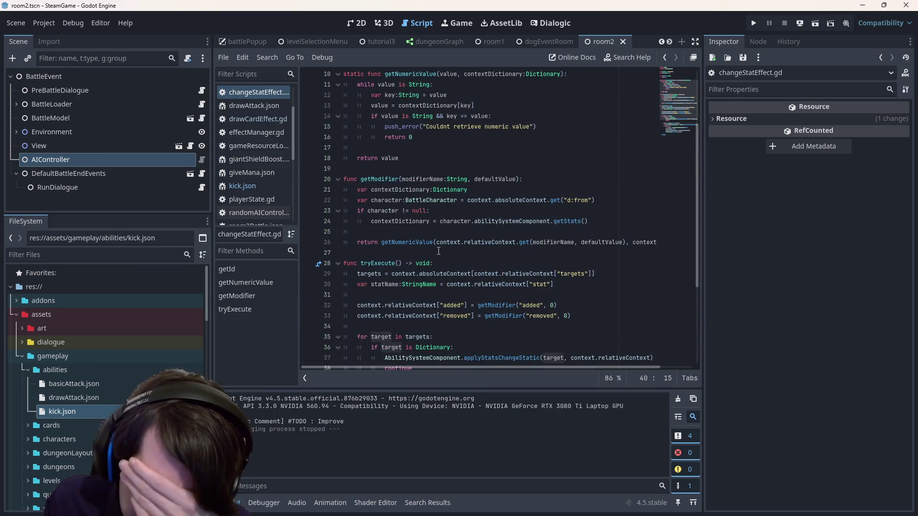
pyautogui.scroll(1, 438, 251)
pyautogui.scroll(-5, 438, 251)
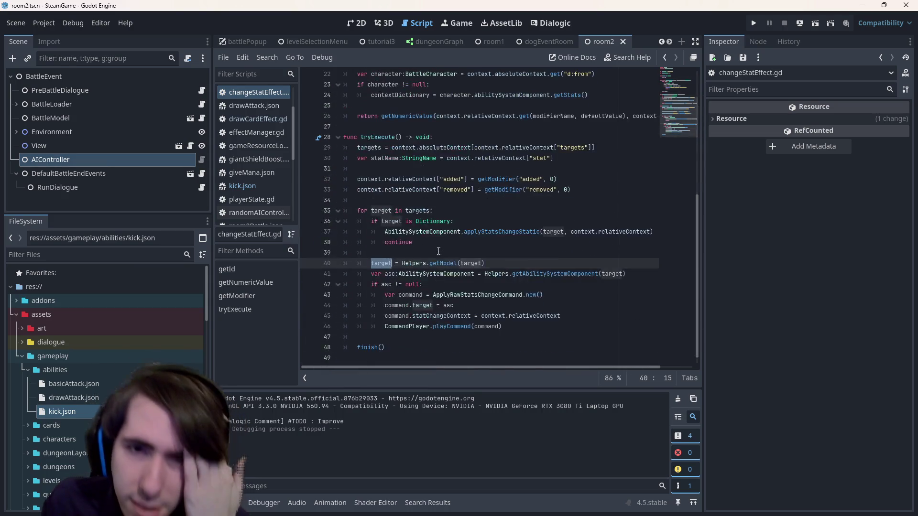
pyautogui.click(445, 201)
# Add the comment '# If target is a status' above the Dictionary check
pyautogui.click(445, 211)
pyautogui.press('Return')
pyautogui.write('# If it')
pyautogui.press('BackSpace')
pyautogui.press('BackSpace')
pyautogui.write('target is a status, not a ')
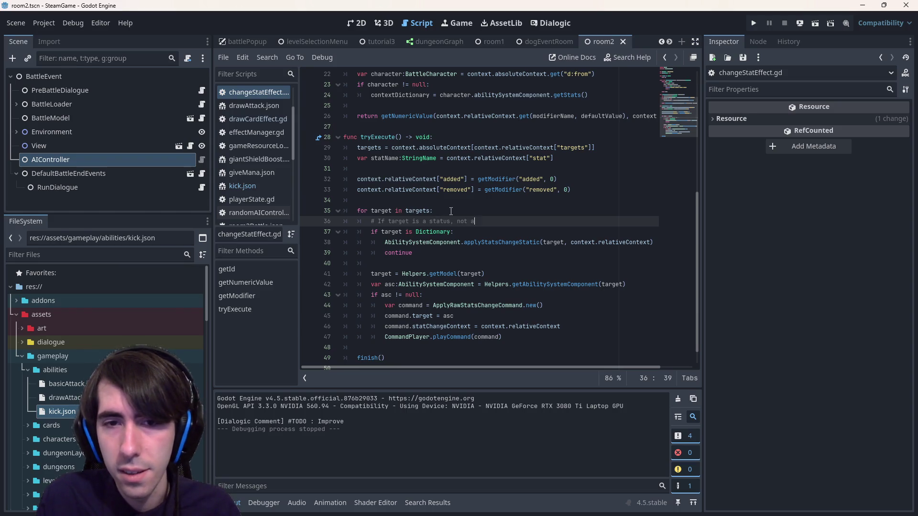
pyautogui.write('character')
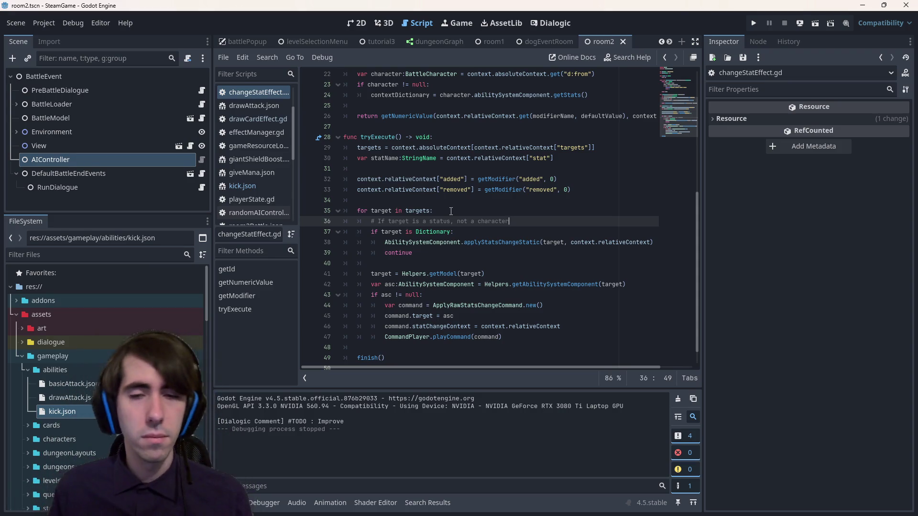
pyautogui.hotkey('ctrl', 'shift', 'Left')
pyautogui.hotkey('ctrl', 'shift', 'Left')
pyautogui.hotkey('ctrl', 'shift', 'Left')
pyautogui.press('BackSpace')
# Add '# if target is a character (or else)' above the getModel line
pyautogui.press('Down')
pyautogui.press('Down')
pyautogui.press('Down')
pyautogui.press('Return')
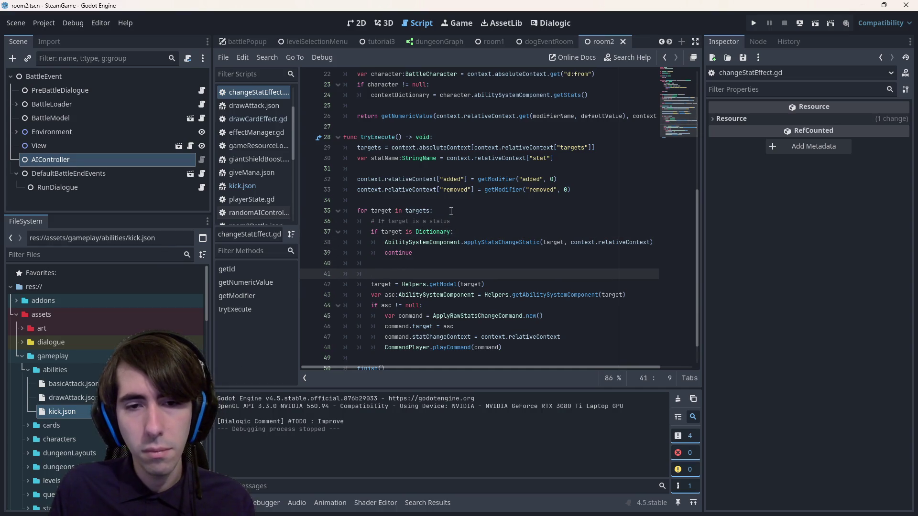
pyautogui.write('target is a character (')
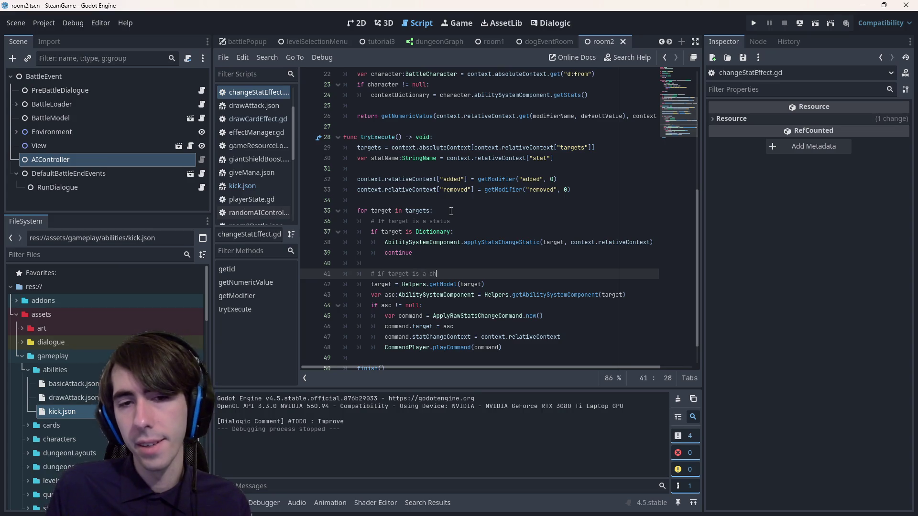
pyautogui.write('or else')
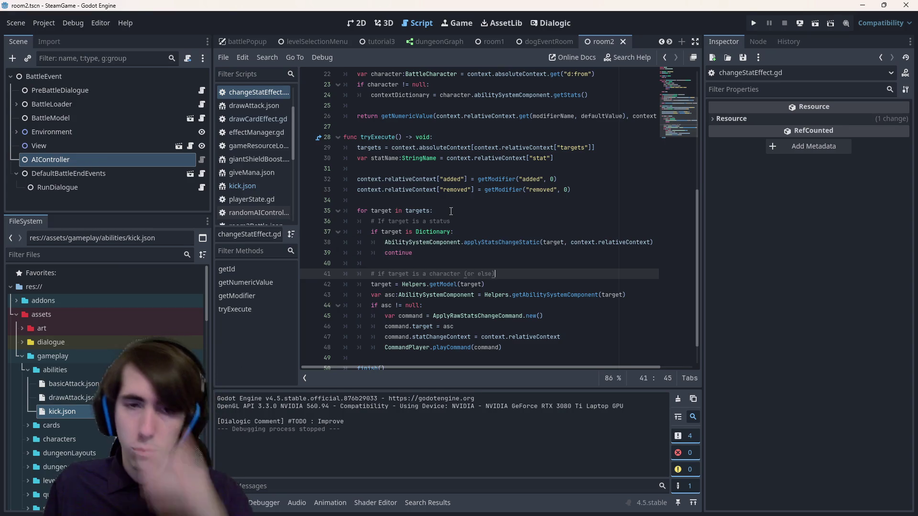
# Select the whole tryExecute body, lines 29–48
pyautogui.click(462, 223)
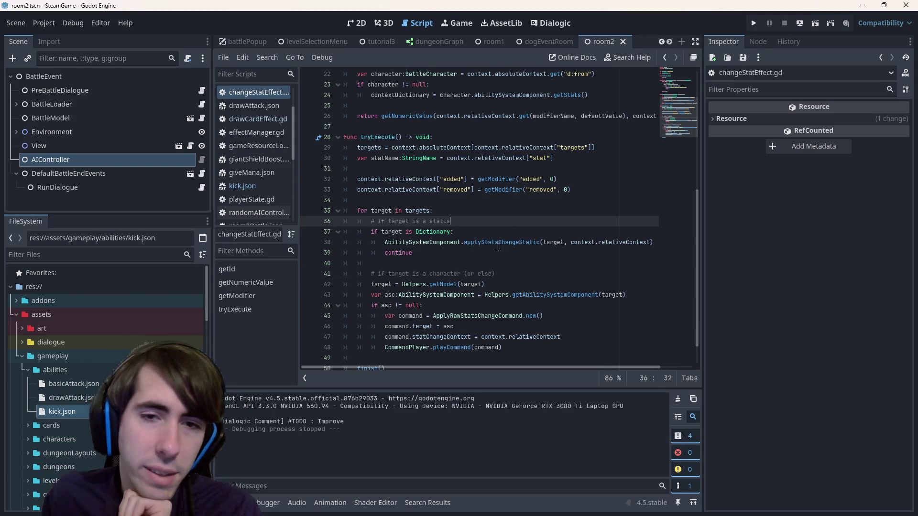
pyautogui.scroll(1, 495, 248)
pyautogui.click(623, 191)
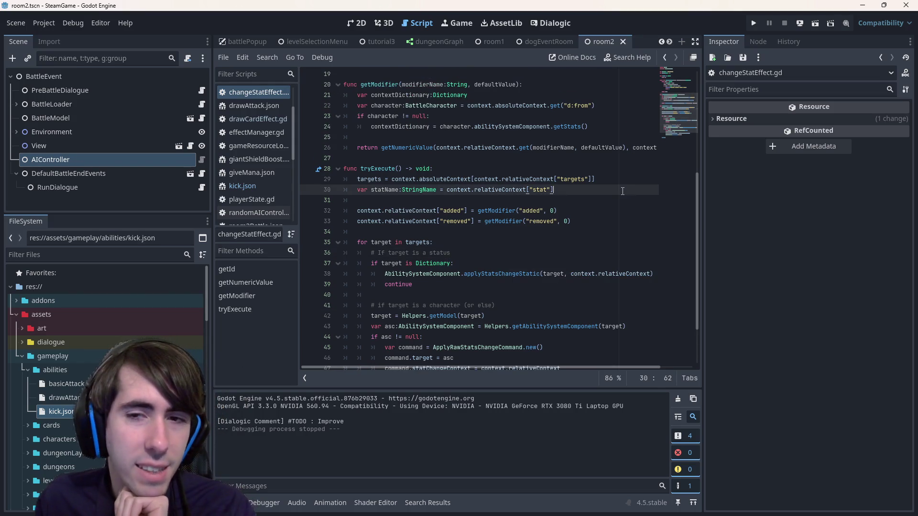
pyautogui.scroll(-2, 497, 223)
pyautogui.moveTo(502, 316)
pyautogui.mouseDown()
pyautogui.moveTo(363, 181)
pyautogui.moveTo(320, 120)
pyautogui.mouseUp()
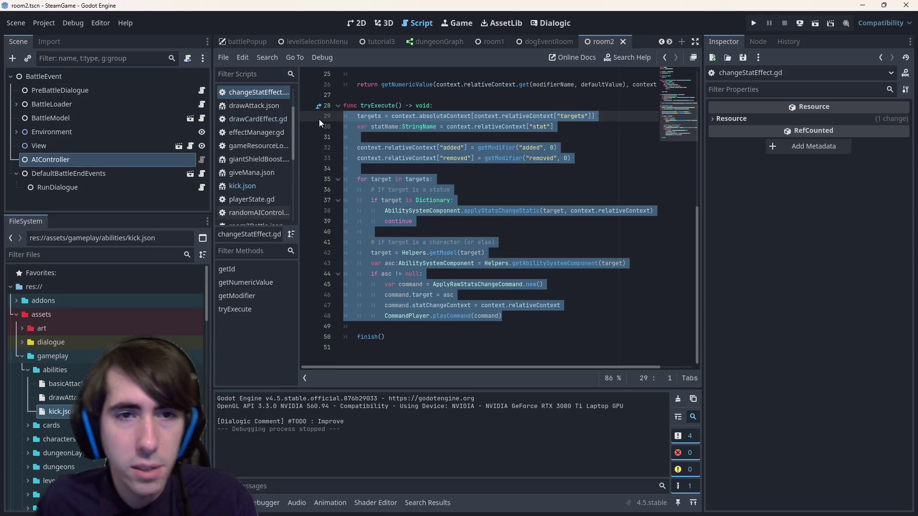
pyautogui.scroll(-5, 105, 383)
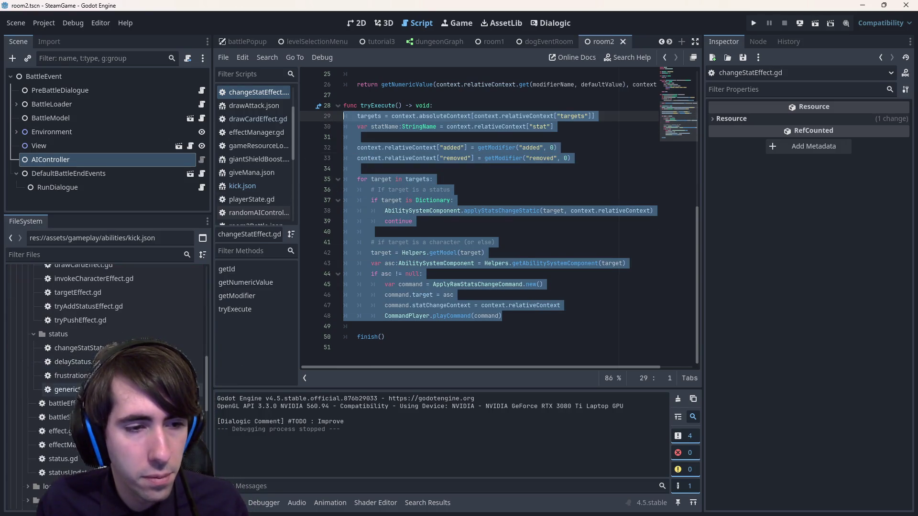
pyautogui.scroll(3, 72, 389)
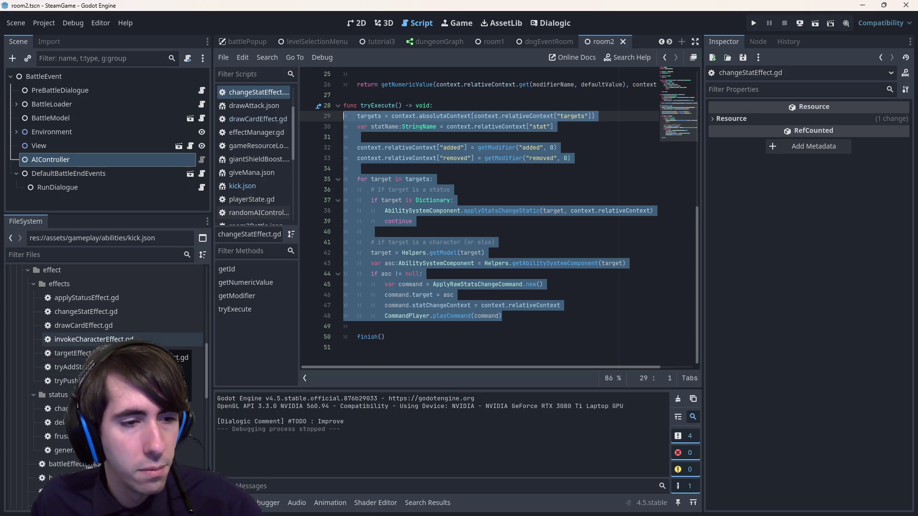
pyautogui.doubleClick(67, 381)
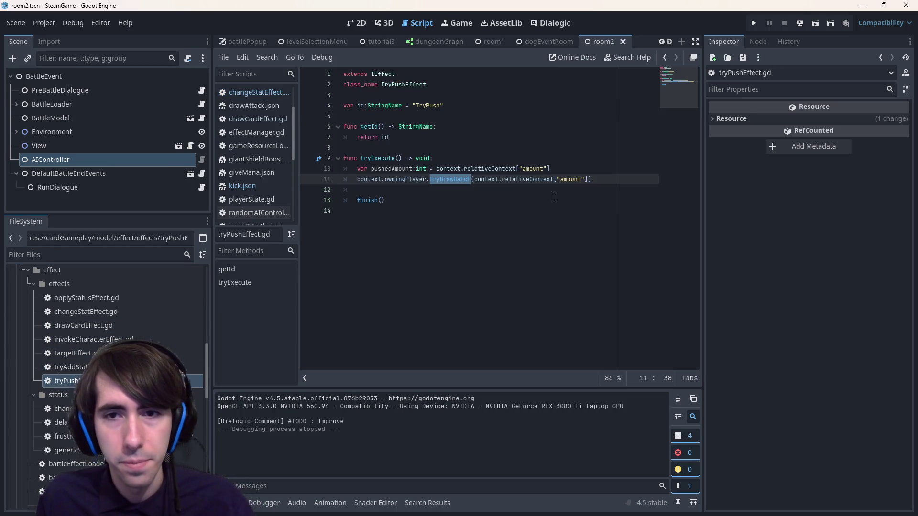
pyautogui.press('Return')
pyautogui.press('Return')
pyautogui.press('Return')
pyautogui.moveTo(549, 197); pyautogui.dragTo(282, 199)
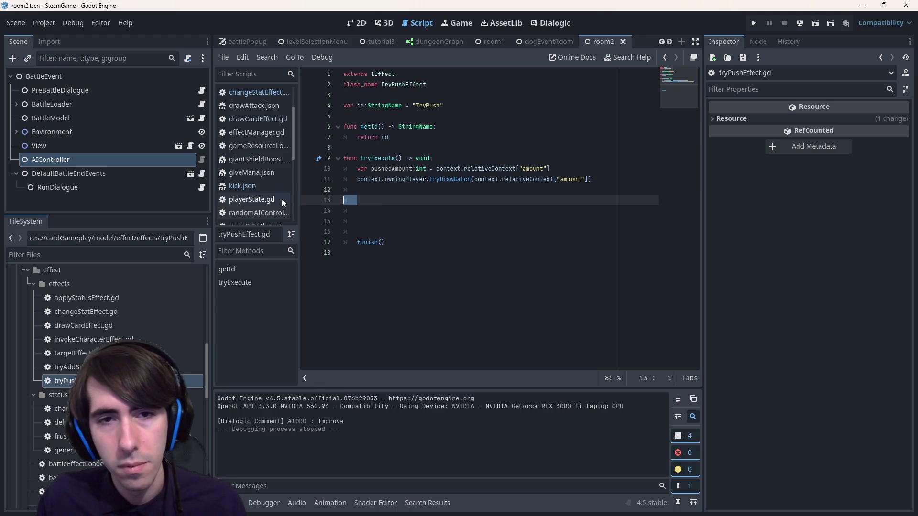
pyautogui.write('targets = context.absoluteContext[context.relativeContext["targets"]] \tvar statName:StringName = context.relativeContext["stat"]  \tcontext.relativeContext["added"] = getModifier("added", 0) \tcontext.relativeContext["removed"] = getModifier("removed", 0)  \tfor target in targets: \t\t# If target is a status \t\tif target is Dictionary: \t\t\tAbilitySystemComponent.applyStatsChangeStatic(target, context.relativeContext) \t\t\tcontinue  \t\t# if target is a character (or else) \t\ttarget = Helpers.getModel(target) \t\tvar asc:AbilitySystemComponent = Helpers.getAbilitySystemComponent(target) \t\tif asc != null: \t\t\tvar command = ApplyRawStatsChangeCommand.new() \t\t\tcommand.target = asc \t\t\tcommand.statChangeContext = context.relativeContext \t\t\tCommandPlayer.playCommand(command)')
pyautogui.scroll(-2, 549, 171)
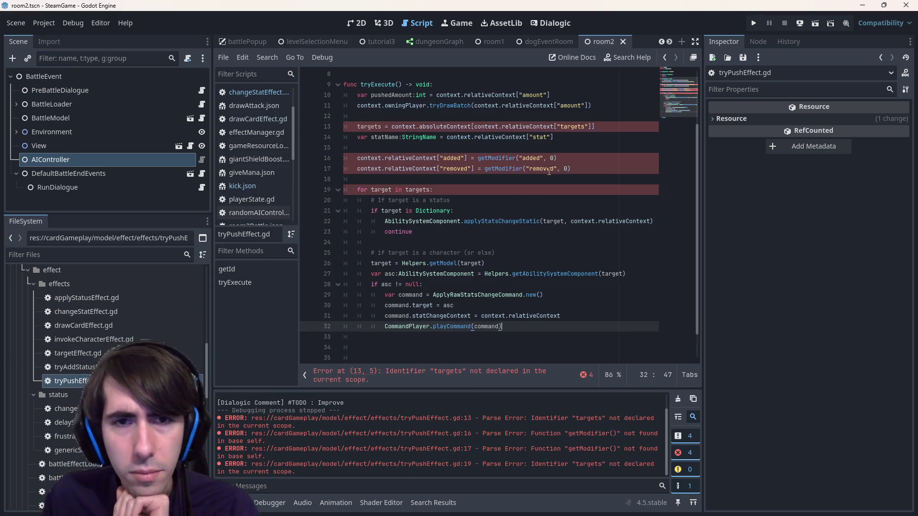
pyautogui.moveTo(571, 169); pyautogui.dragTo(289, 154)
pyautogui.press('BackSpace')
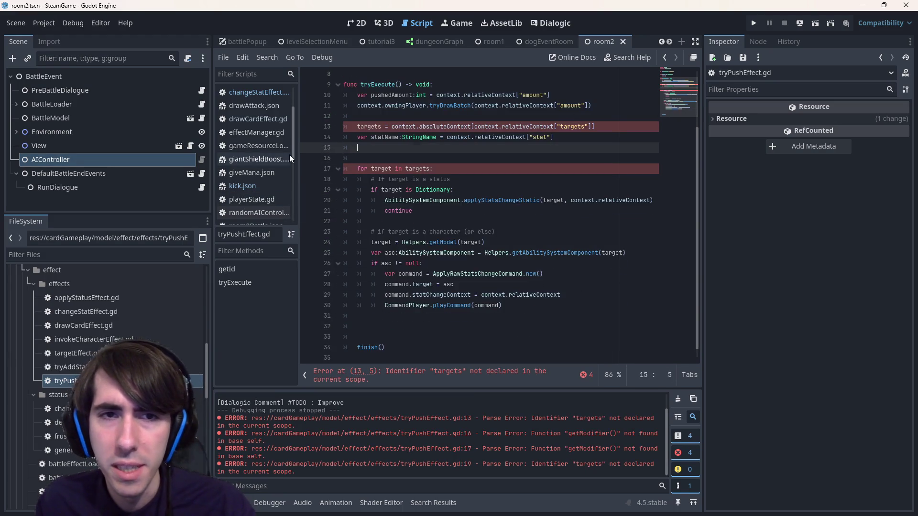
pyautogui.press('BackSpace')
pyautogui.press('BackSpace')
pyautogui.scroll(2, 574, 172)
pyautogui.moveTo(615, 208); pyautogui.dragTo(263, 204)
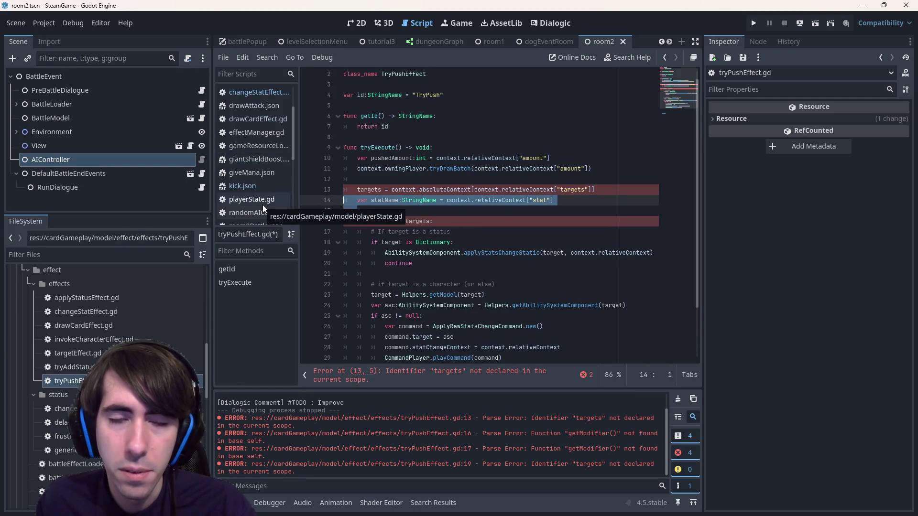
pyautogui.press('BackSpace')
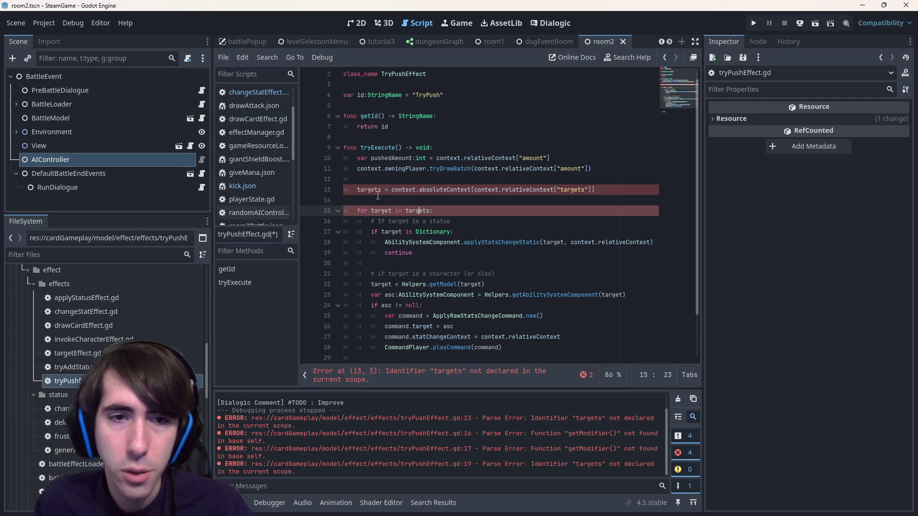
pyautogui.click(358, 190)
pyautogui.write('var')
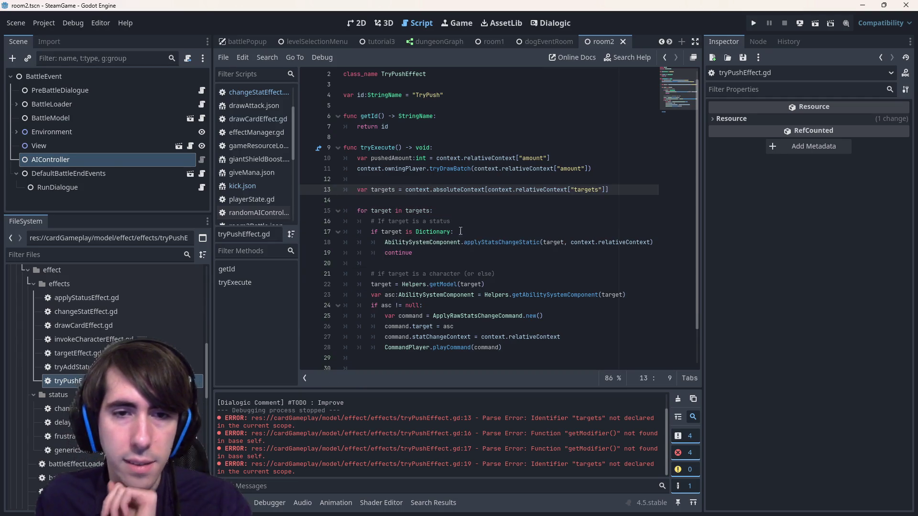
# Delete the Dictionary status block and reword the comment to 'target should be a character'
pyautogui.moveTo(509, 280); pyautogui.dragTo(317, 225)
pyautogui.press('BackSpace')
pyautogui.press('Tab')
pyautogui.press('Tab')
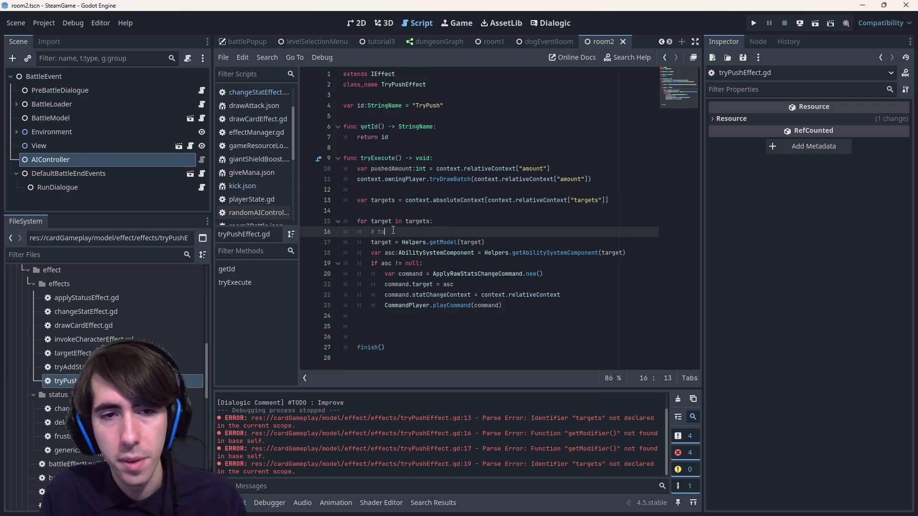
pyautogui.write('rget is a character')
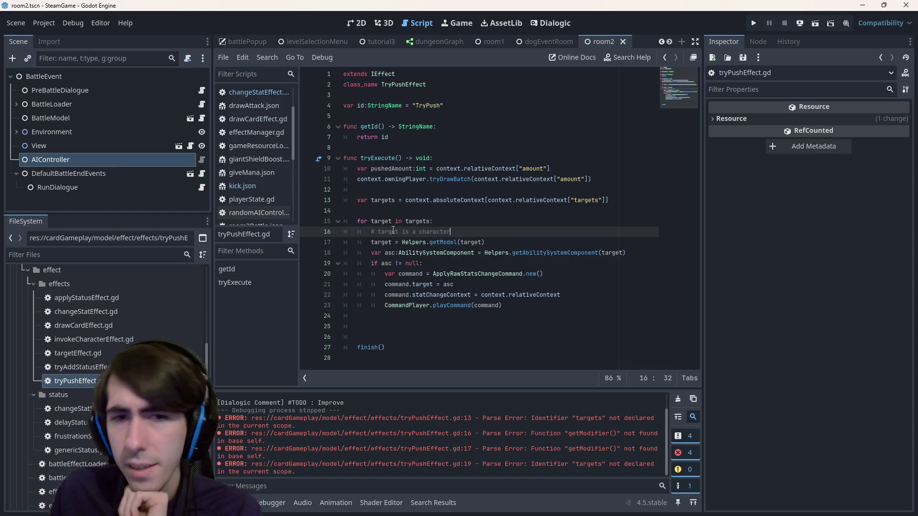
pyautogui.click(408, 226)
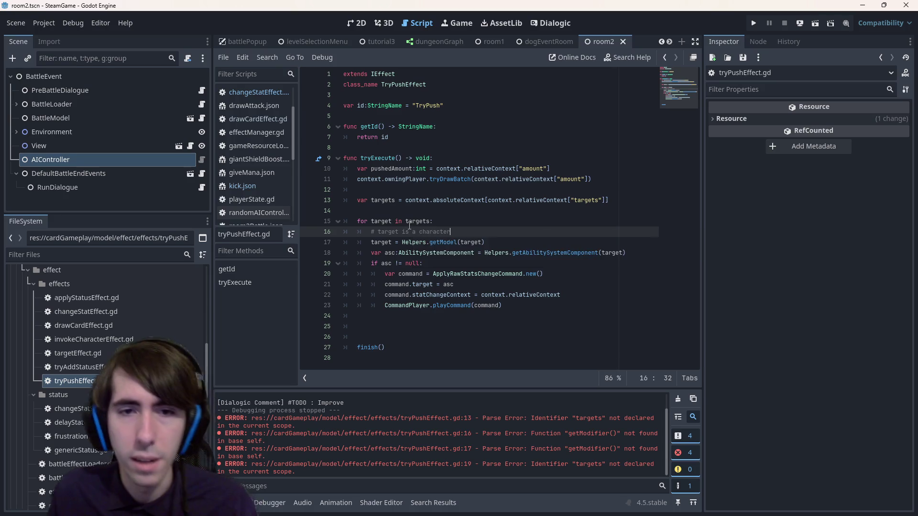
pyautogui.press('BackSpace')
pyautogui.write('should be')
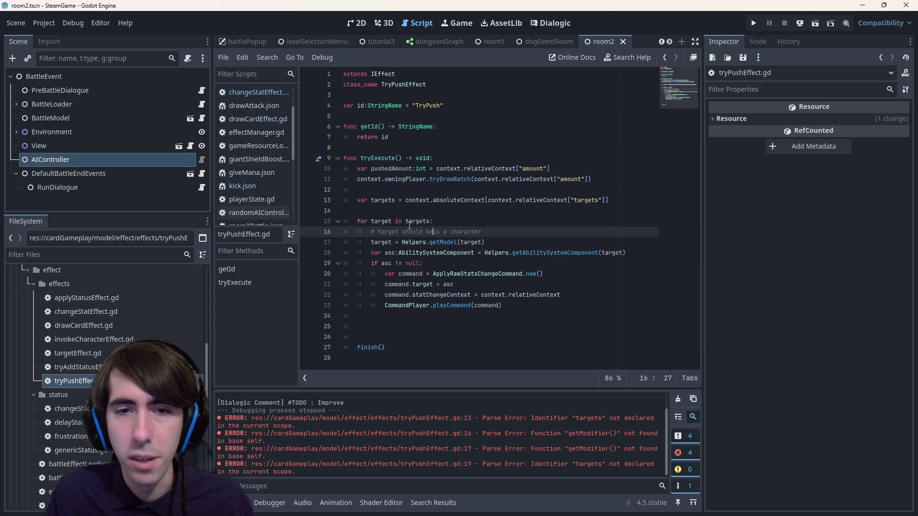
pyautogui.press('Delete')
pyautogui.press('Delete')
pyautogui.press('Right')
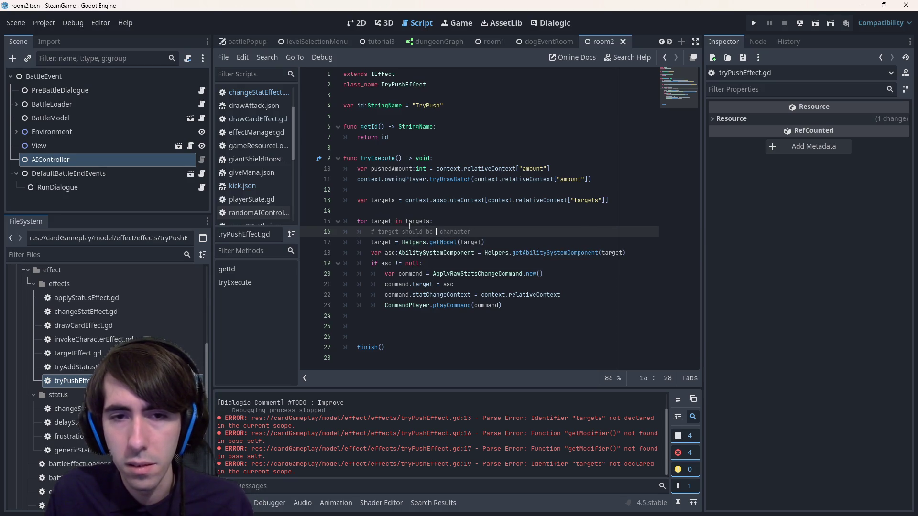
# Check getModel's CharacterView3D and CharacterView2D type checks in helpers.gd
pyautogui.keyDown('ctrl'); pyautogui.click(441, 243); pyautogui.keyUp('ctrl')
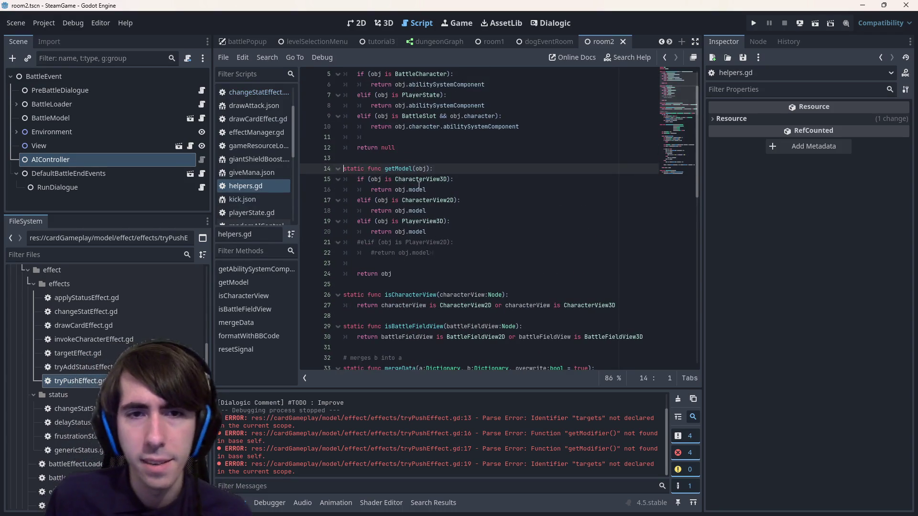
pyautogui.doubleClick(420, 179)
pyautogui.click(426, 201)
pyautogui.doubleClick(426, 201)
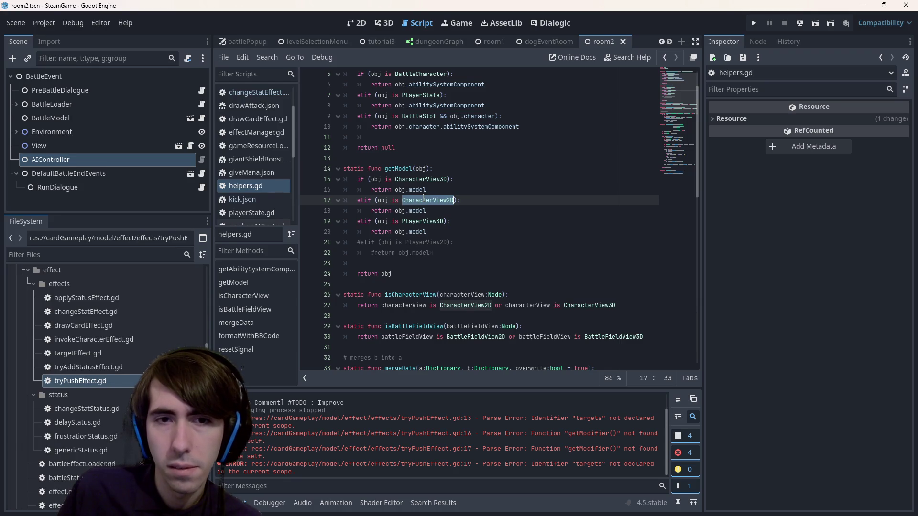
pyautogui.hotkey('alt', 'Left')
pyautogui.hotkey('alt', 'Left')
pyautogui.hotkey('alt', 'Left')
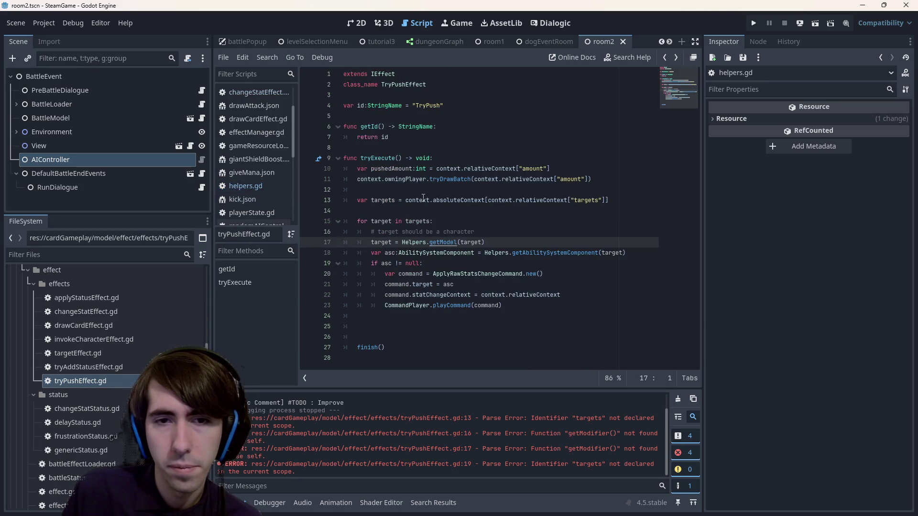
# Add assert(target is BattleCharacter) below the getModel line in the loop
pyautogui.press('Left')
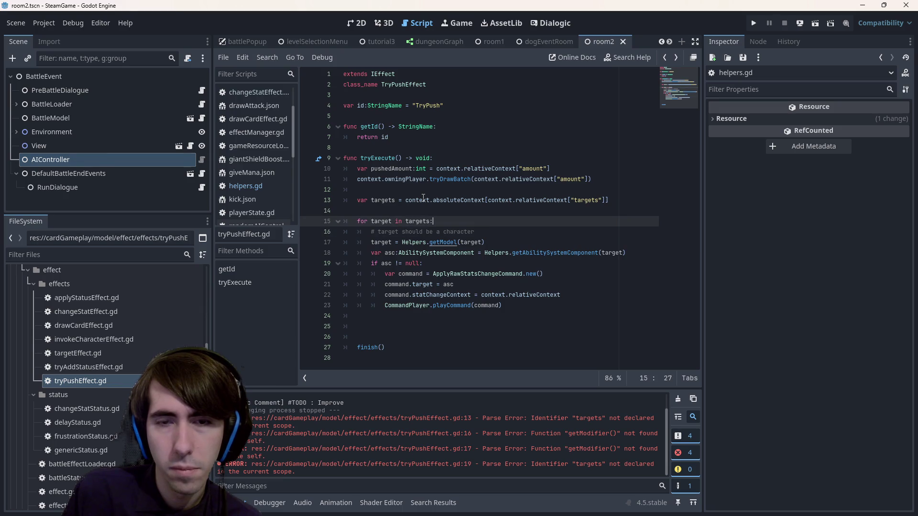
pyautogui.press('Return')
pyautogui.write('assert')
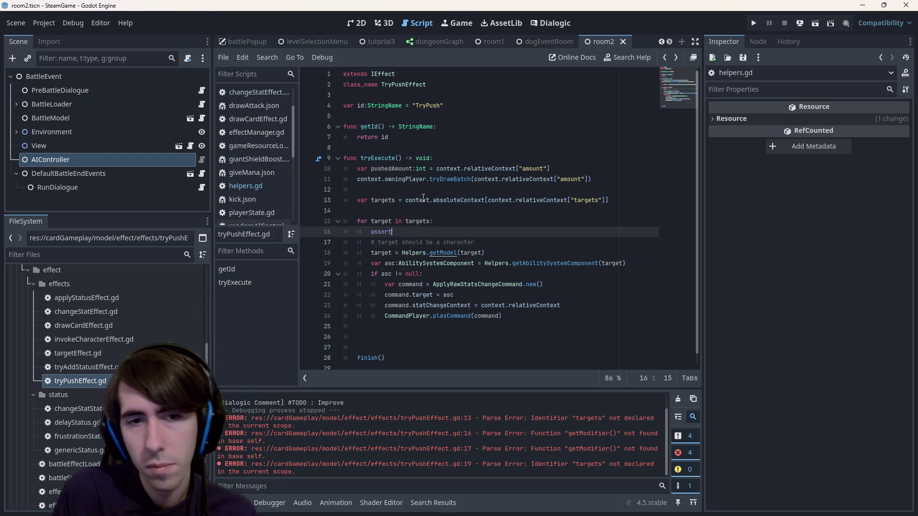
pyautogui.write('(target is CharacterView2D')
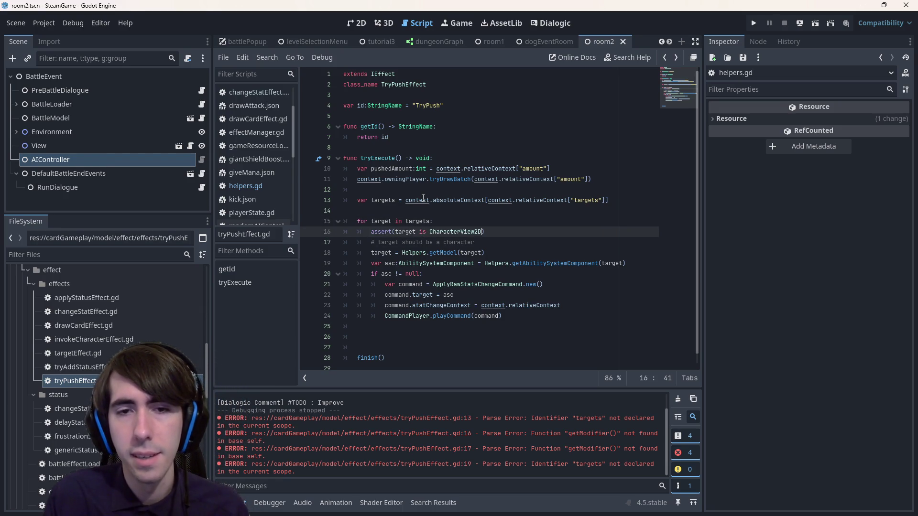
pyautogui.write(')')
pyautogui.press('Return')
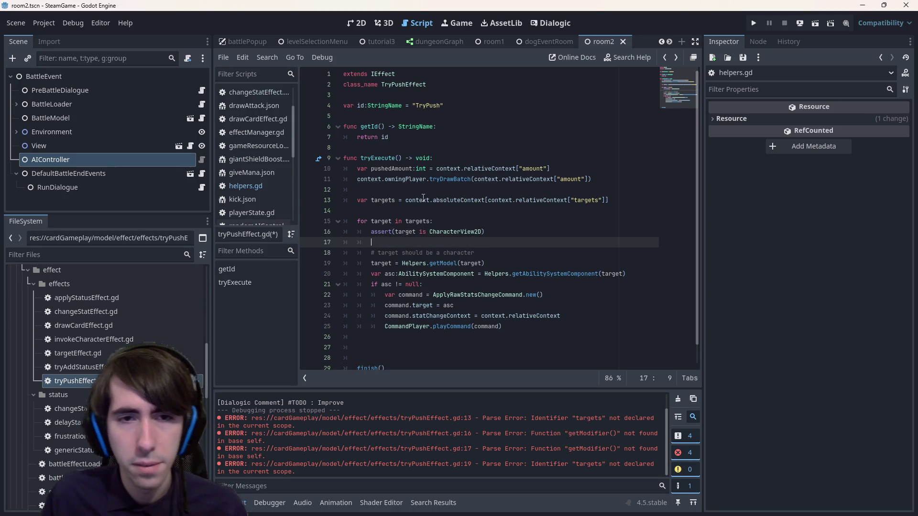
pyautogui.doubleClick(385, 221)
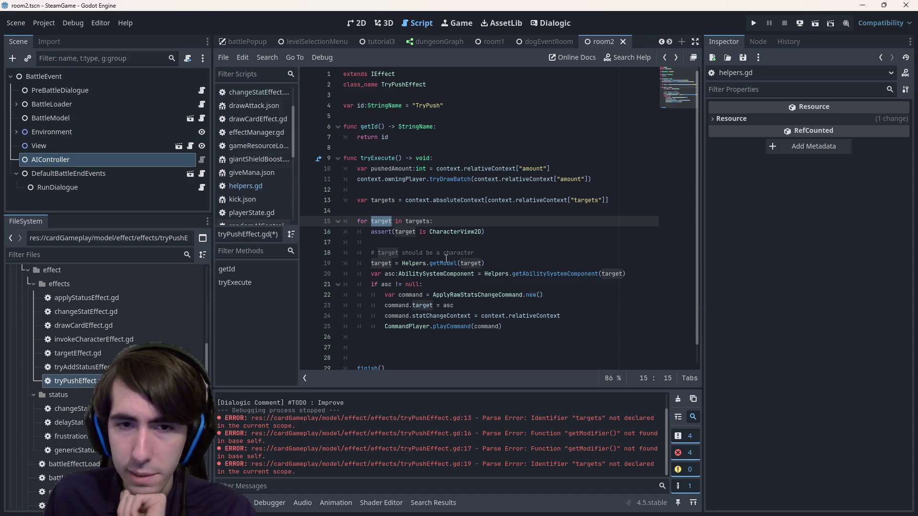
pyautogui.click(420, 242)
pyautogui.doubleClick(448, 232)
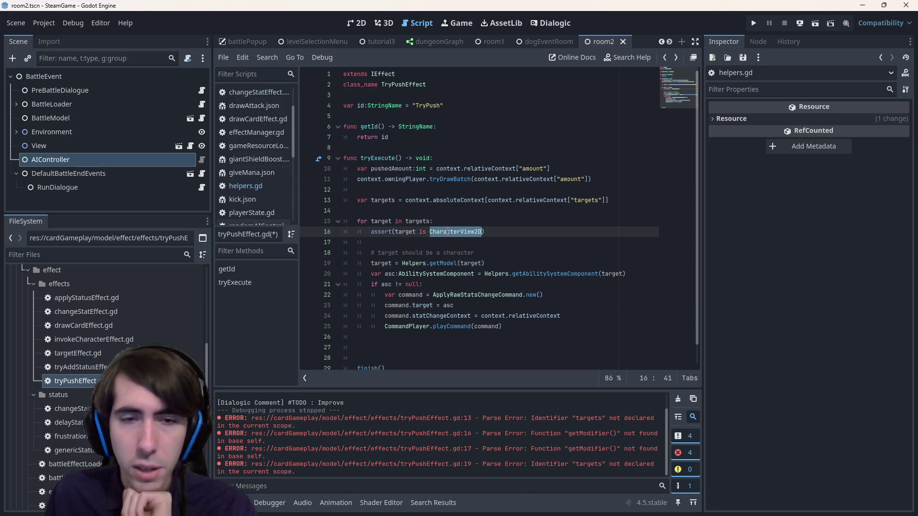
pyautogui.write('Ba')
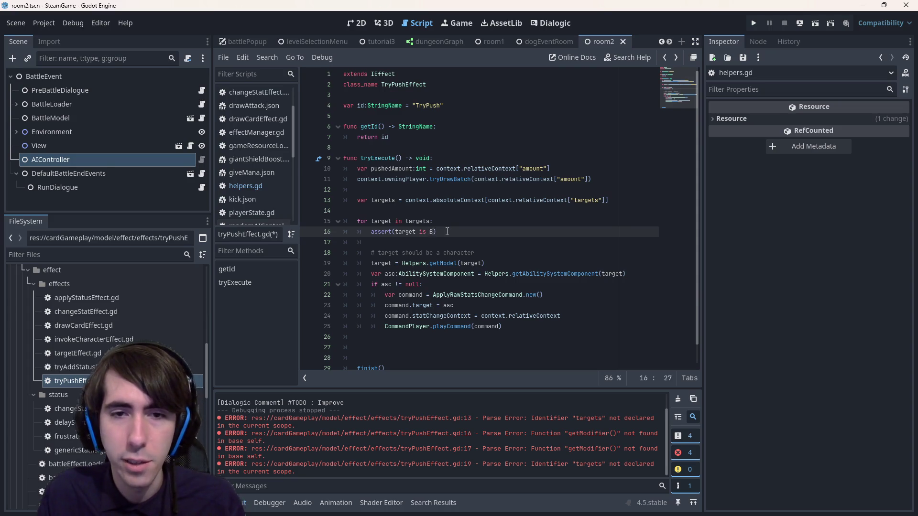
pyautogui.press('Return')
pyautogui.hotkey('alt', 'Down')
pyautogui.hotkey('alt', 'Down')
pyautogui.hotkey('alt', 'Down')
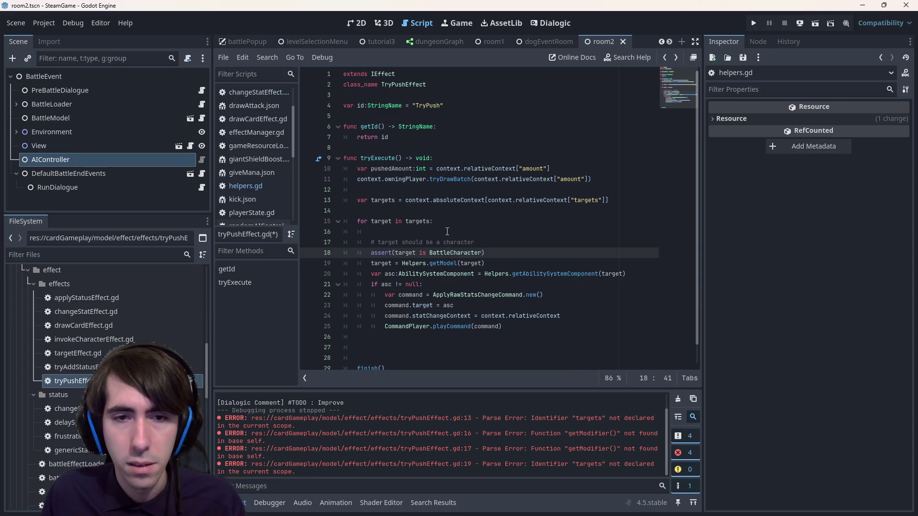
pyautogui.click(440, 233)
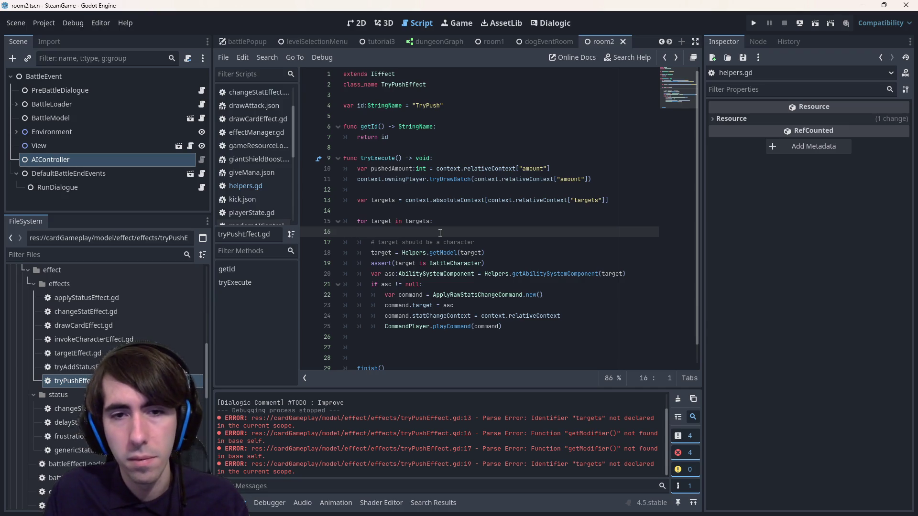
pyautogui.press('BackSpace')
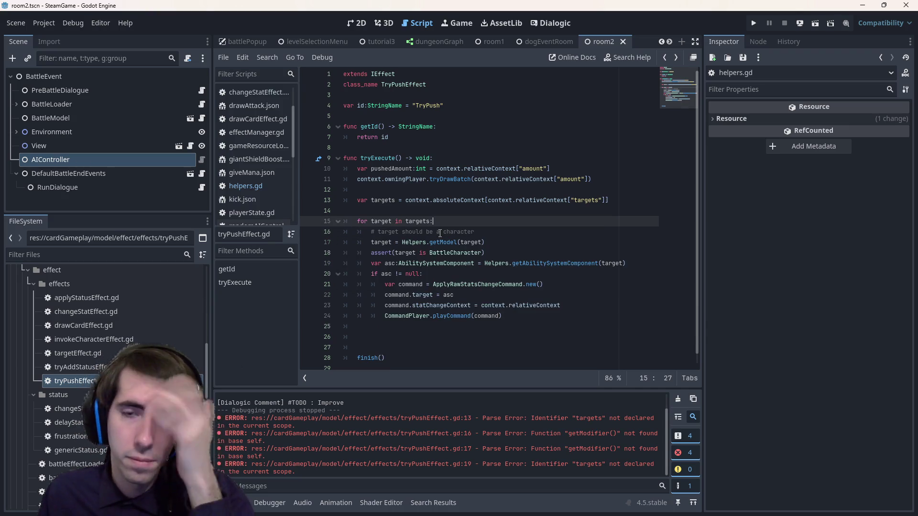
# Add assert(asc != null) after the getAbilitySystemComponent line
pyautogui.click(550, 264)
pyautogui.doubleClick(551, 264)
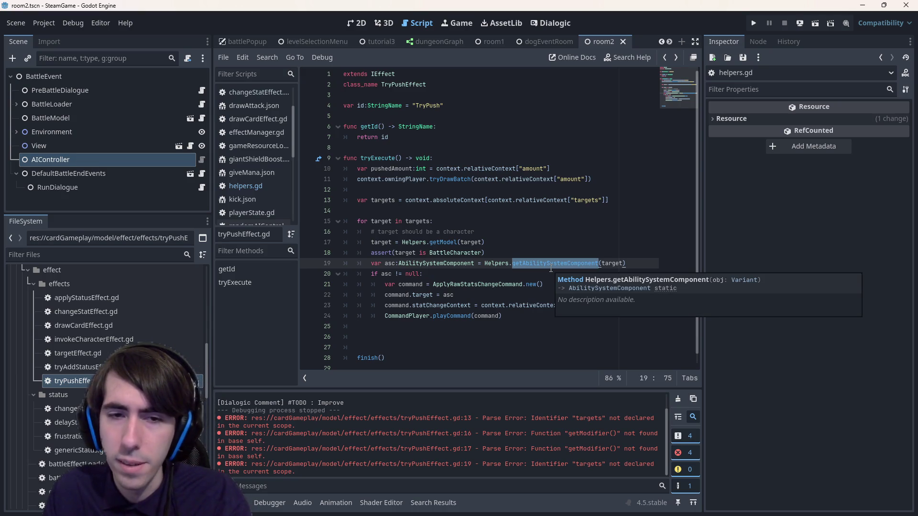
pyautogui.click(649, 263)
pyautogui.press('Return')
pyautogui.write('sert(a')
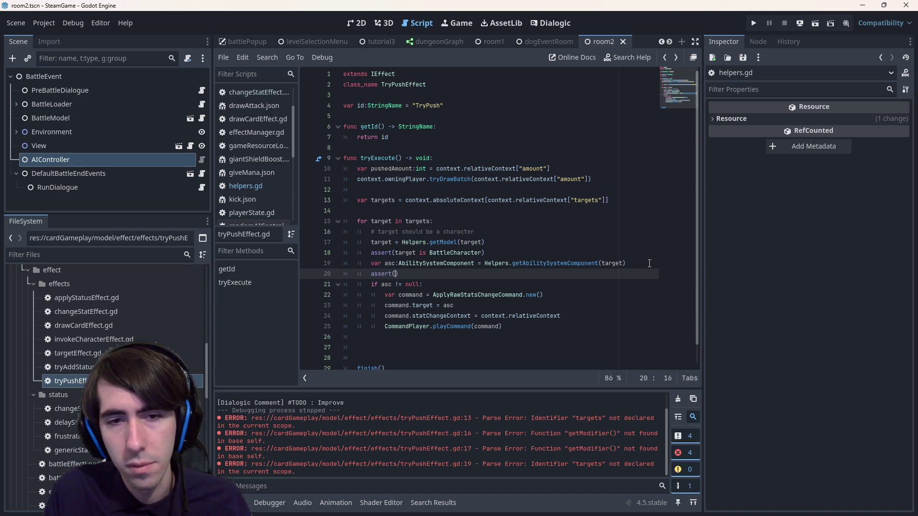
pyautogui.write('sc != null')
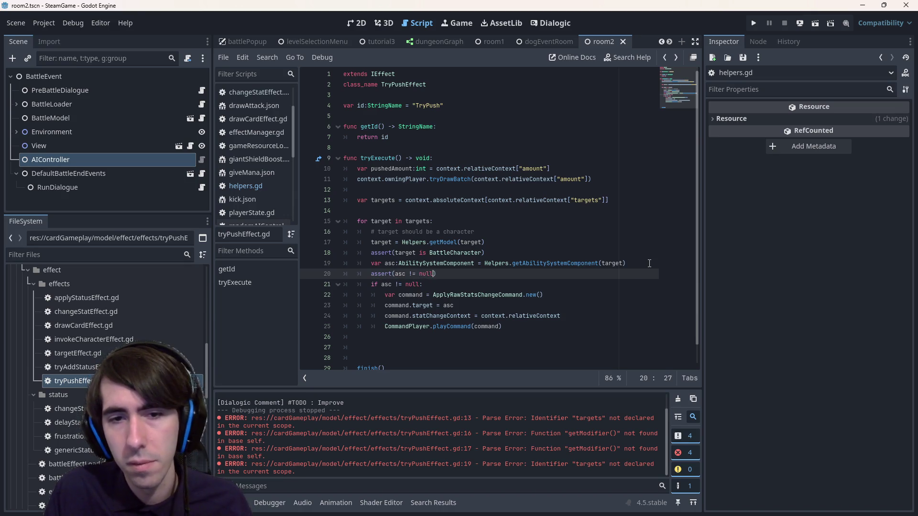
# Remove the 'if asc != null' line and dedent the four command lines
pyautogui.press('Down')
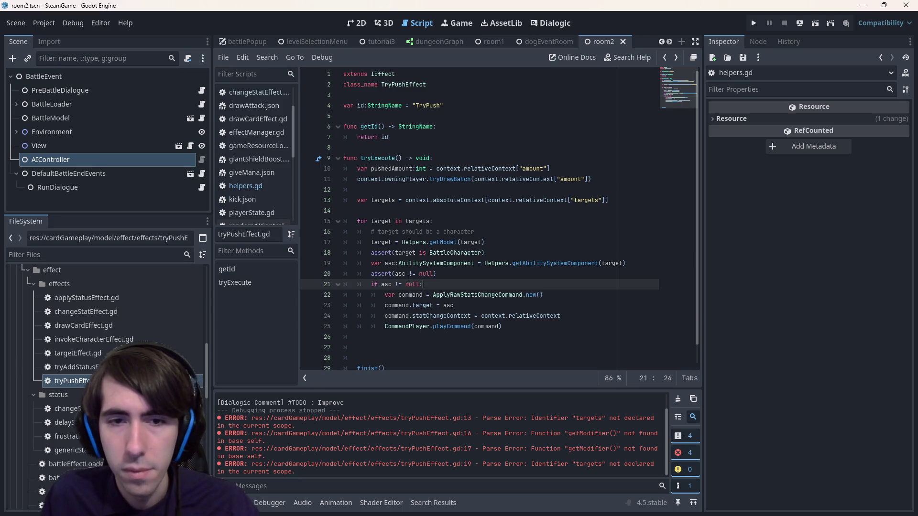
pyautogui.hotkey('shift', 'Home')
pyautogui.hotkey('shift', 'Home')
pyautogui.press('Delete')
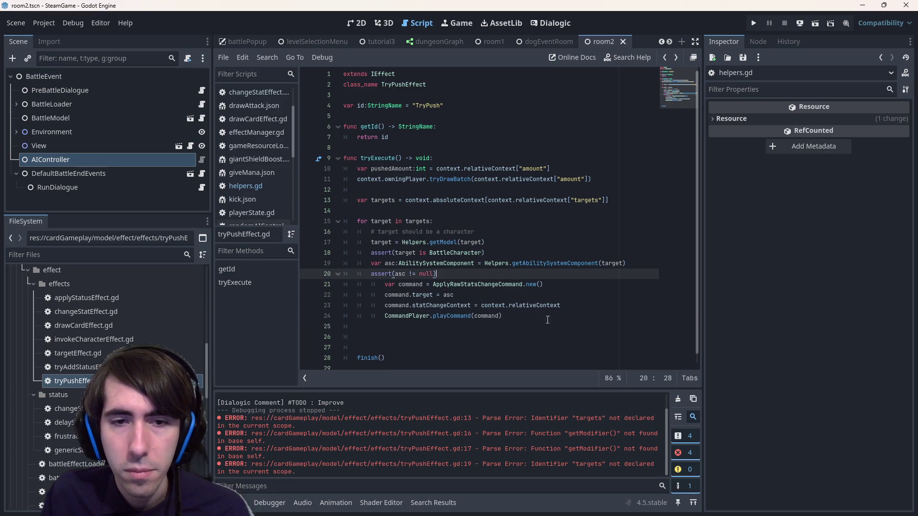
pyautogui.hotkey('shift', 'Down')
pyautogui.hotkey('shift', 'Down')
pyautogui.hotkey('shift', 'Down')
pyautogui.hotkey('shift', 'Tab')
pyautogui.hotkey('ctrl', 'shift', 'Return')
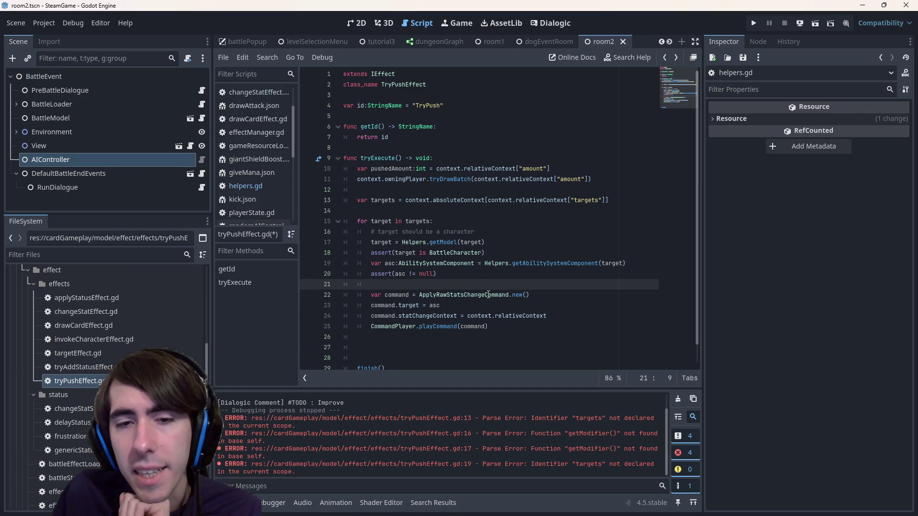
pyautogui.doubleClick(489, 295)
# Delete the blank lines before finish() and save tryPushEffect.gd
pyautogui.click(476, 282)
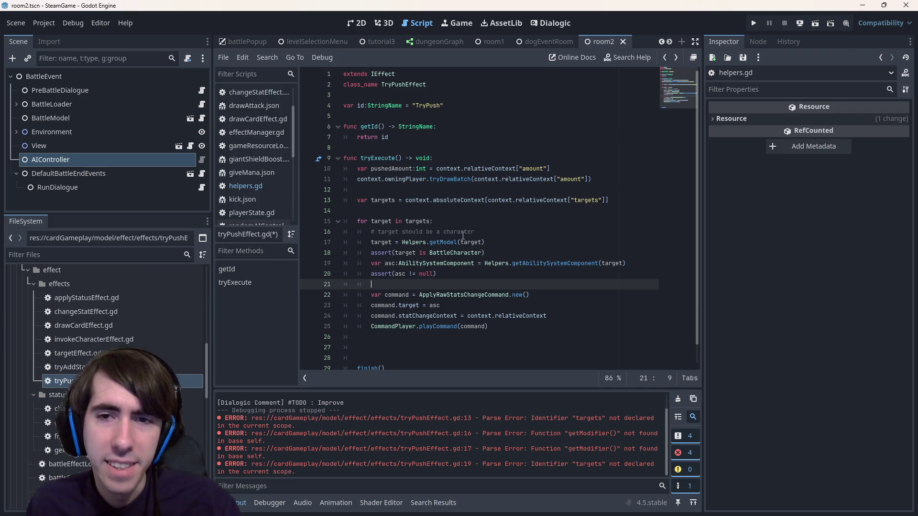
pyautogui.scroll(-1, 425, 316)
pyautogui.click(420, 326)
pyautogui.press('BackSpace')
pyautogui.press('BackSpace')
pyautogui.press('BackSpace')
pyautogui.hotkey('ctrl', 's')
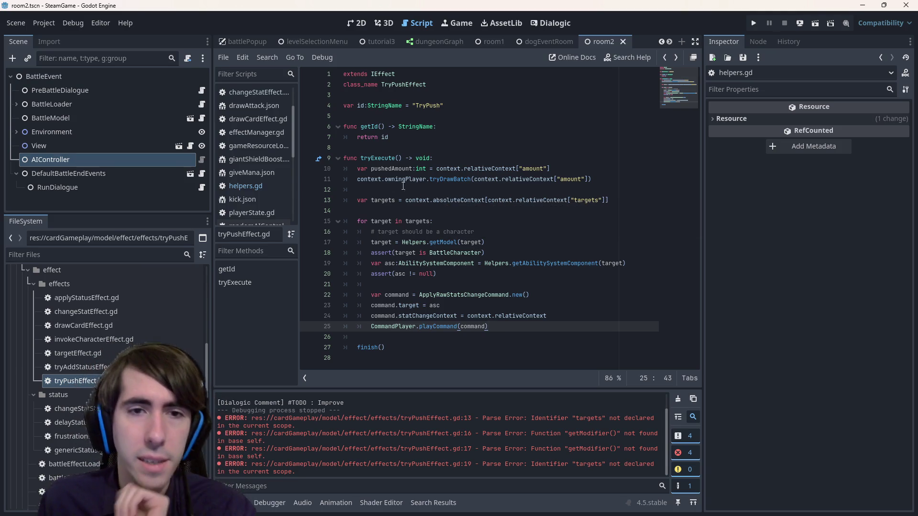
pyautogui.moveTo(357, 179); pyautogui.dragTo(422, 182)
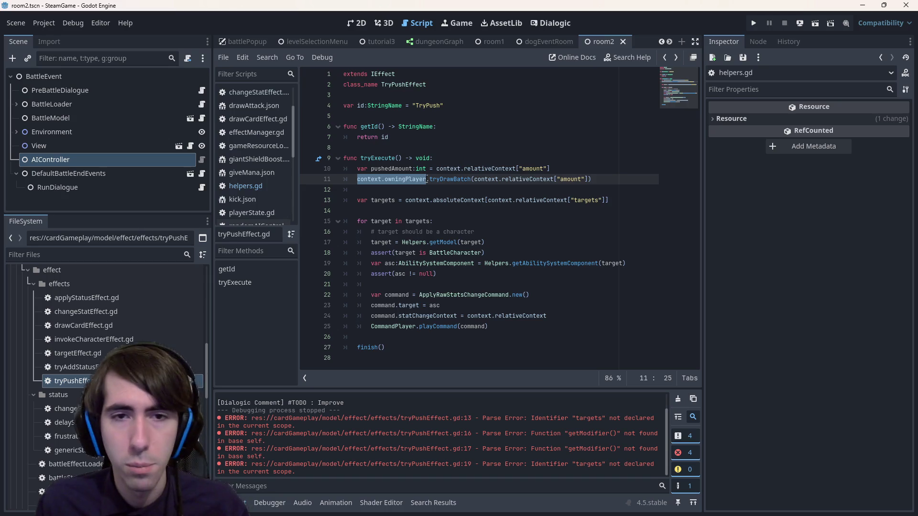
# Try out a new target line below the asserts, then delete it again
pyautogui.doubleClick(405, 253)
pyautogui.click(455, 274)
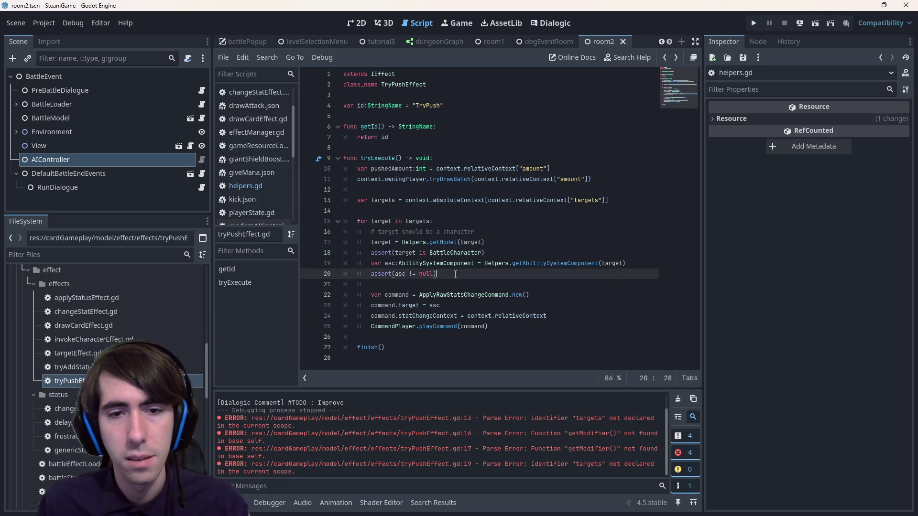
pyautogui.press('Return')
pyautogui.press('Return')
pyautogui.write('target,')
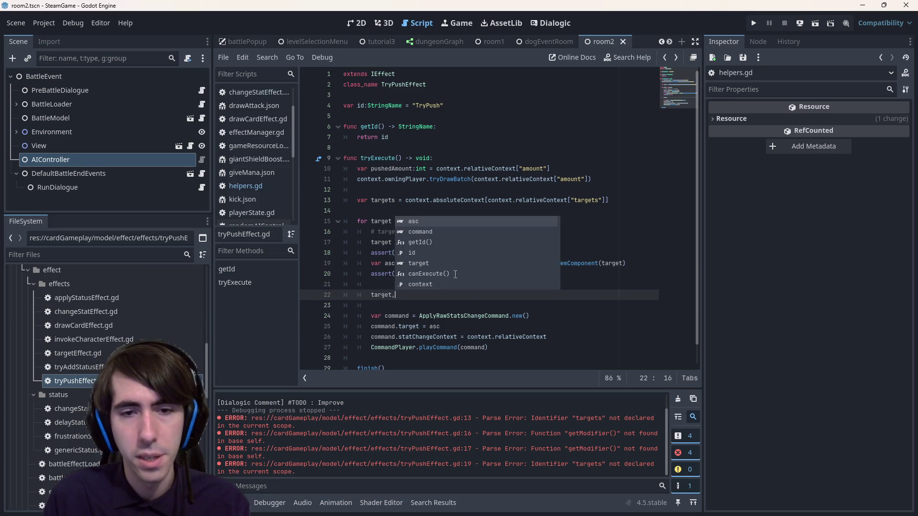
pyautogui.press('BackSpace')
pyautogui.write('/')
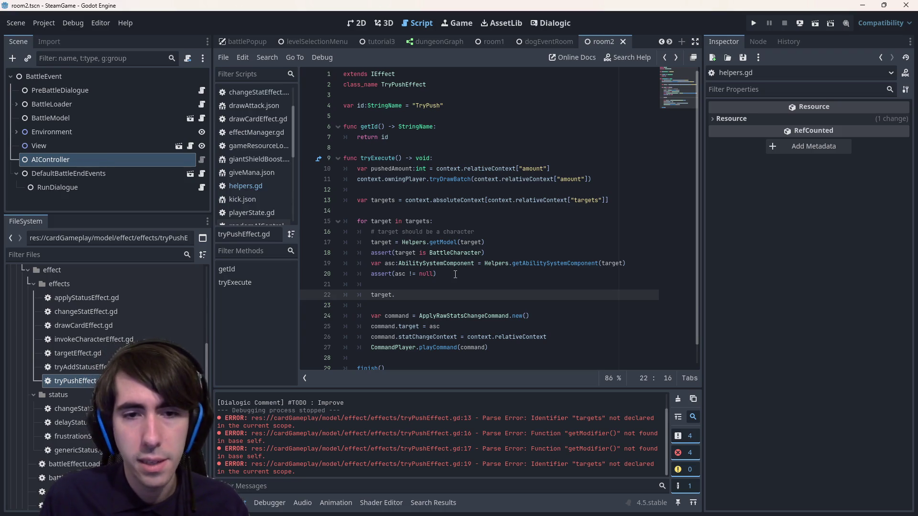
pyautogui.press('BackSpace')
pyautogui.press('BackSpace')
pyautogui.press('BackSpace')
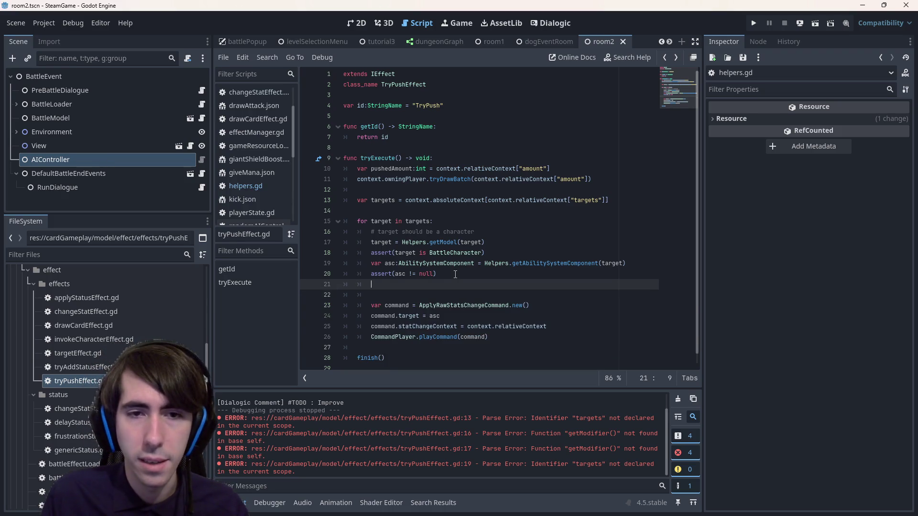
pyautogui.press('BackSpace')
pyautogui.press('BackSpace')
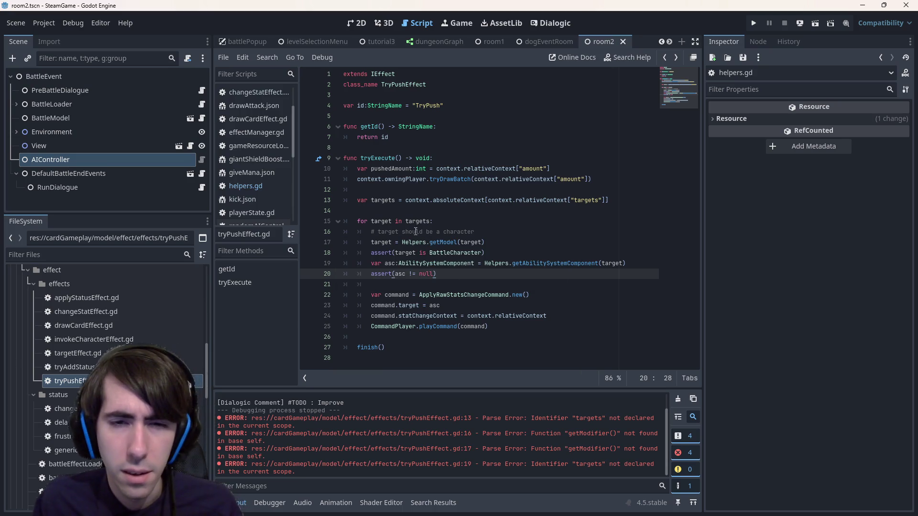
# Declare the for-loop variable with the type :BattleCharacter
pyautogui.click(448, 254)
pyautogui.click(396, 222)
pyautogui.write(':Battle')
pyautogui.press('Return')
pyautogui.click(391, 221)
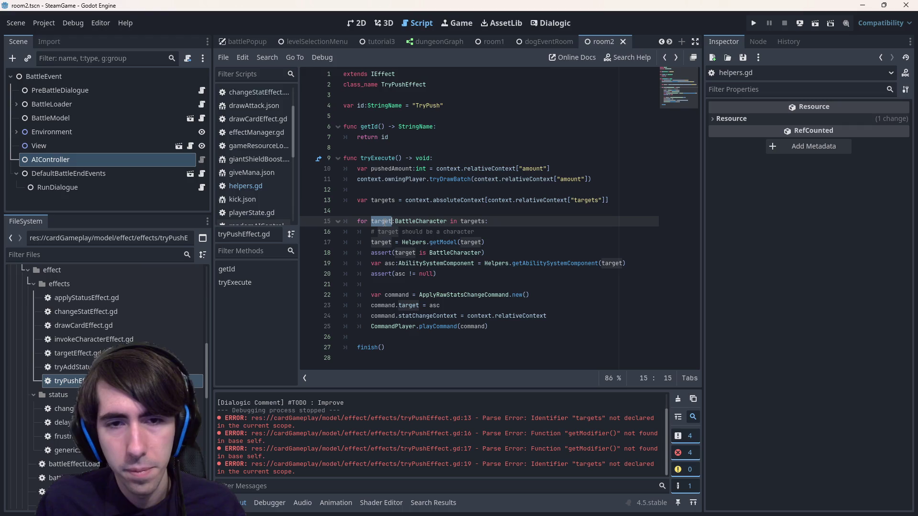
# Add a target.playerOwner.playerField.characters line below the asserts and comment it out
pyautogui.click(453, 276)
pyautogui.press('Return')
pyautogui.press('Return')
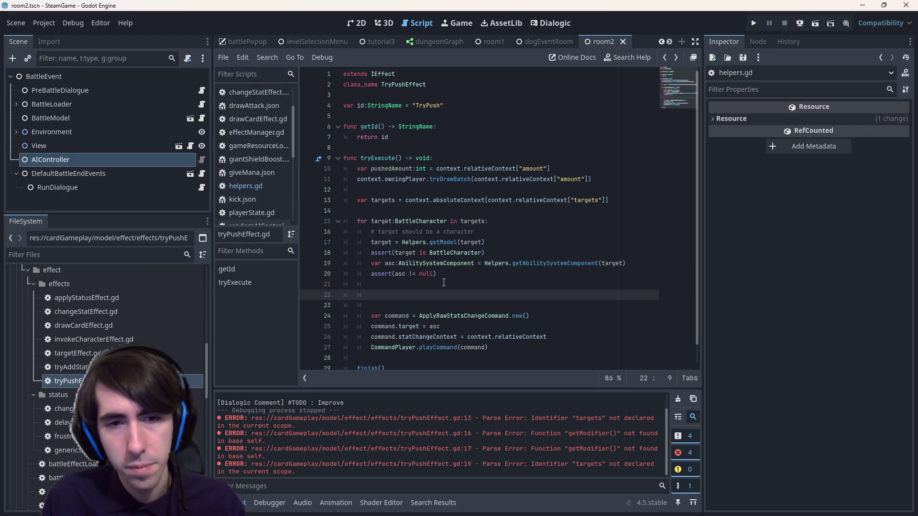
pyautogui.write('target.')
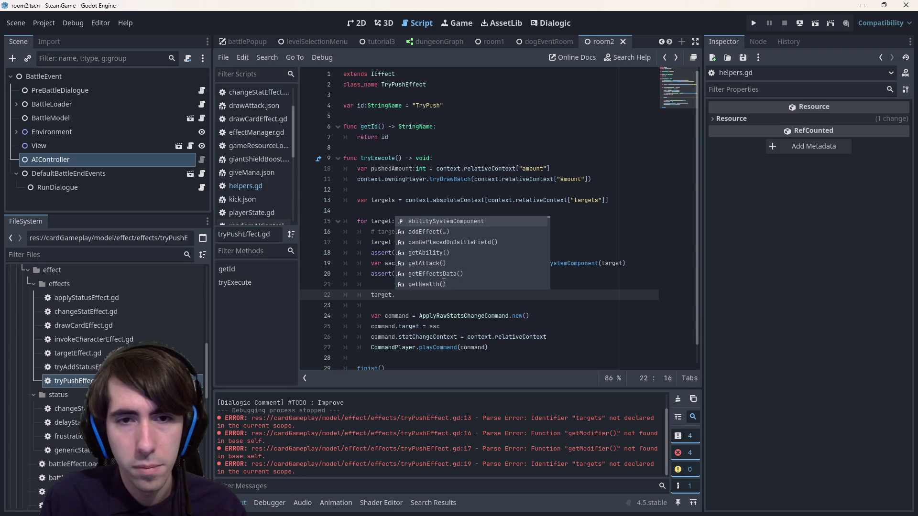
pyautogui.press('Down')
pyautogui.press('Down')
pyautogui.press('Down')
pyautogui.write('ownin')
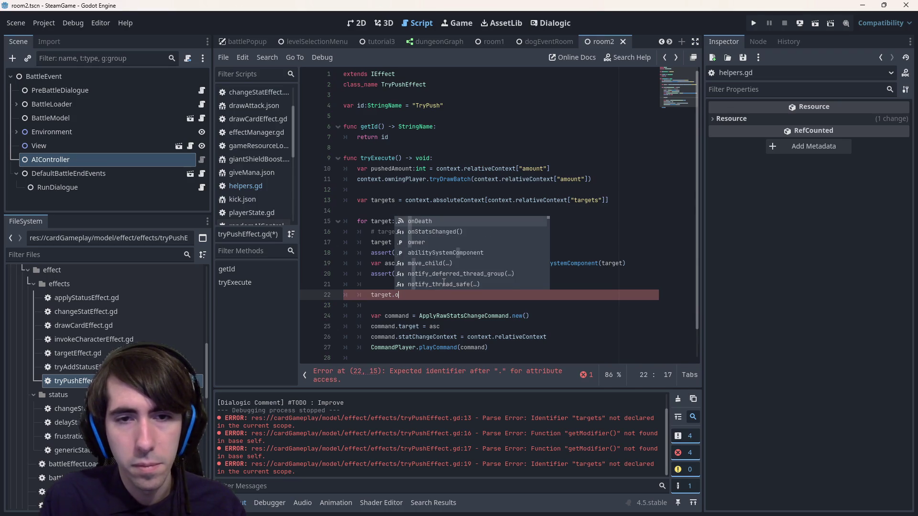
pyautogui.press('BackSpace')
pyautogui.press('BackSpace')
pyautogui.press('BackSpace')
pyautogui.scroll(-10, 443, 282)
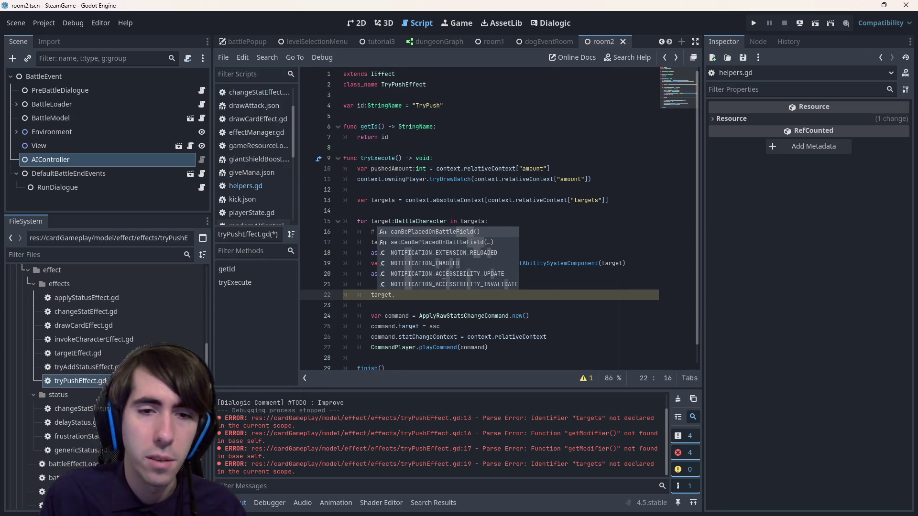
pyautogui.write('playerOwner.')
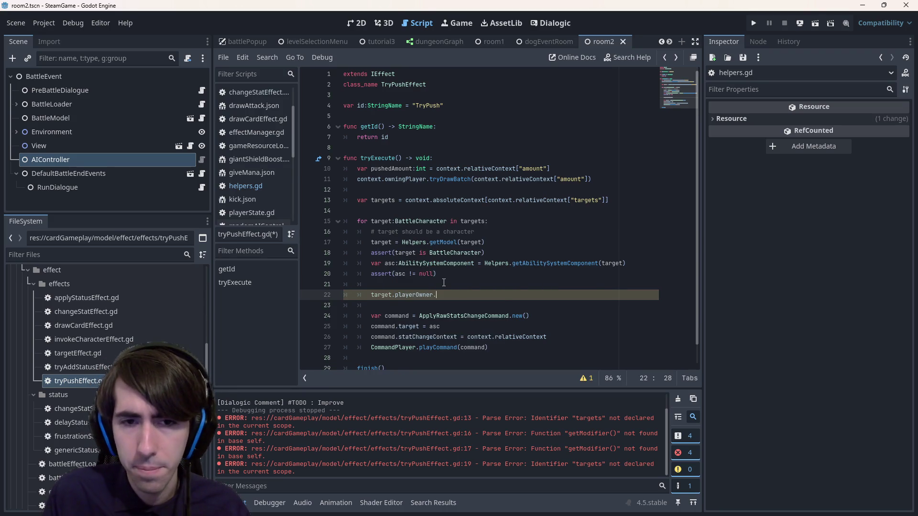
pyautogui.write('playerField.')
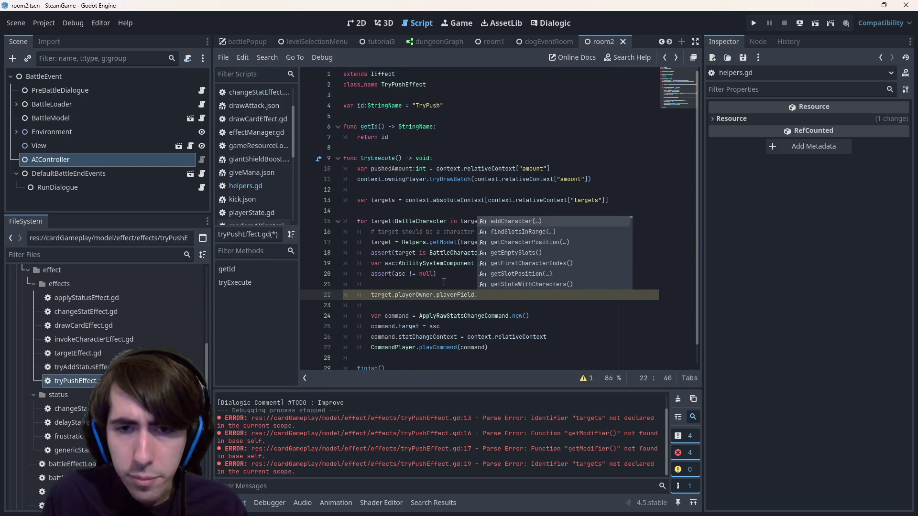
pyautogui.write('find')
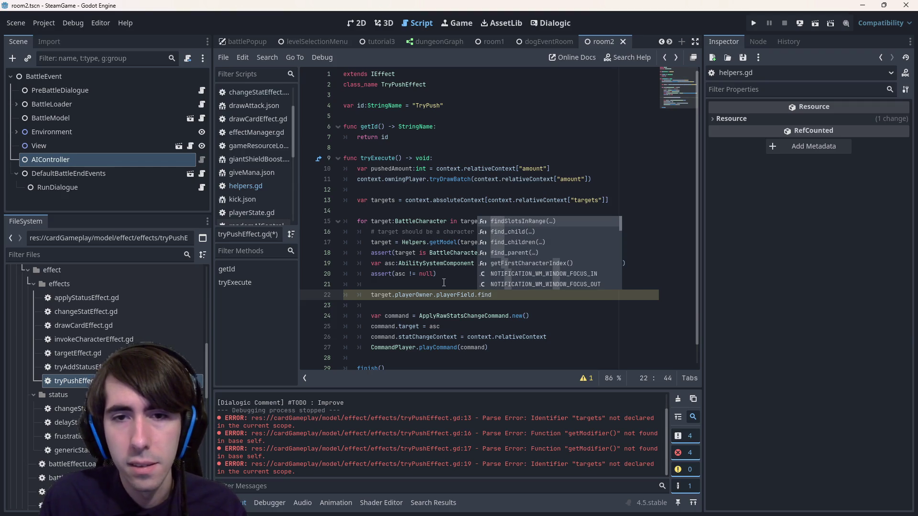
pyautogui.write('cha')
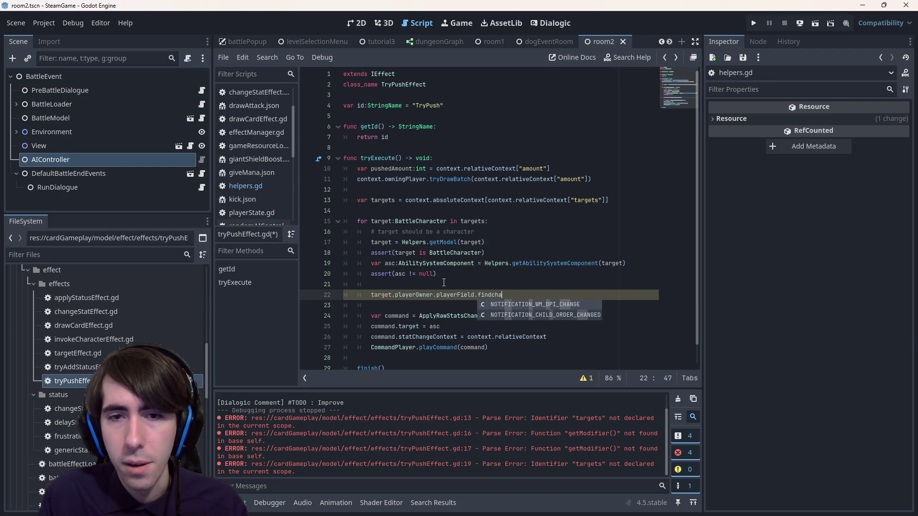
pyautogui.press('BackSpace')
pyautogui.press('BackSpace')
pyautogui.press('BackSpace')
pyautogui.write('slot')
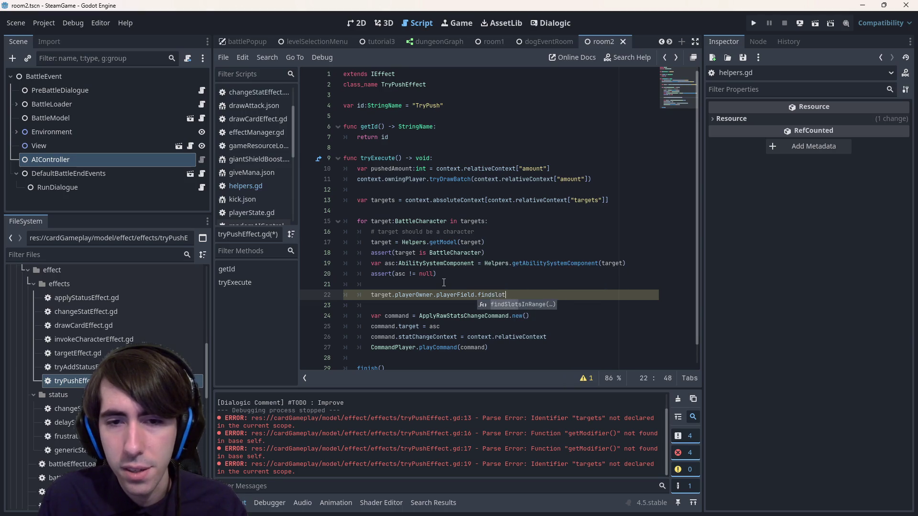
pyautogui.press('Return')
pyautogui.hotkey('ctrl', 'BackSpace')
pyautogui.hotkey('ctrl', 'space')
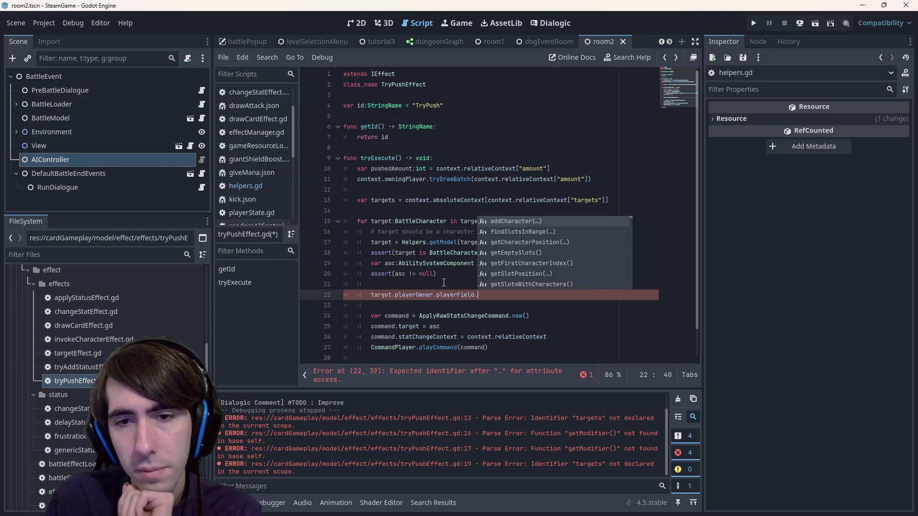
pyautogui.write('characters')
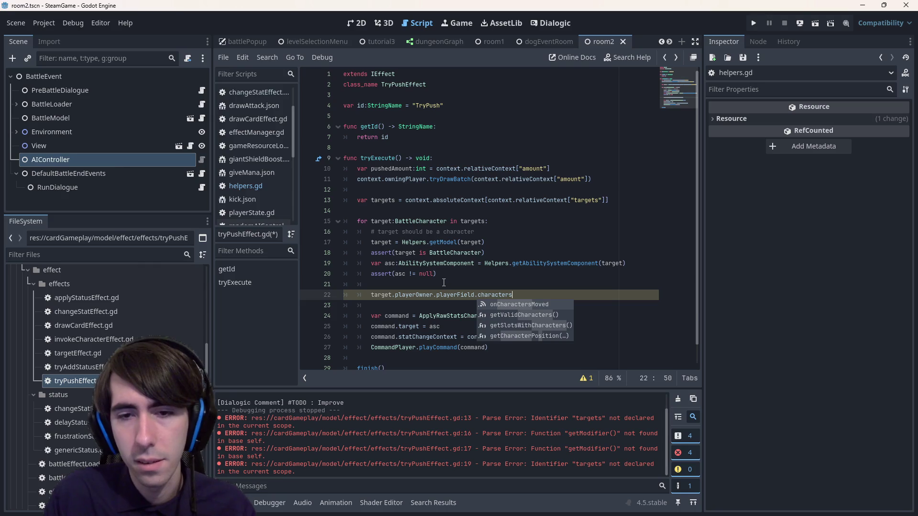
pyautogui.hotkey('ctrl', 'k')
# Start an unfinished target.slot line below the comment, then switch to abilitySystemComponent.gd
pyautogui.press('Escape')
pyautogui.press('Return')
pyautogui.write('targetet.slot')
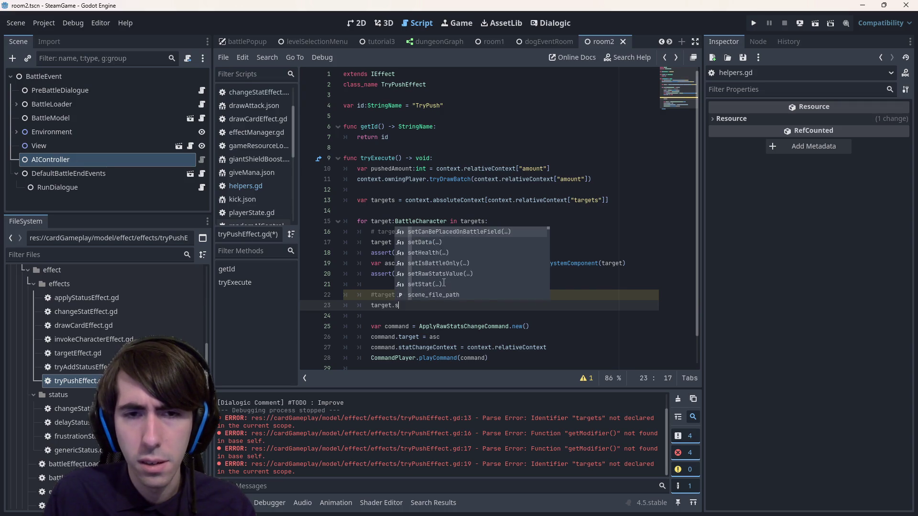
pyautogui.press('Escape')
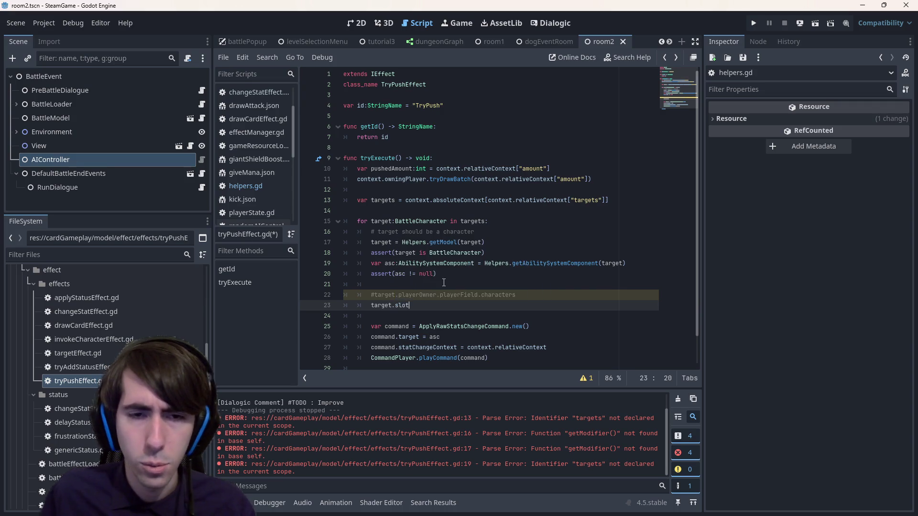
pyautogui.keyDown('ctrl'); pyautogui.click(463, 263); pyautogui.keyUp('ctrl')
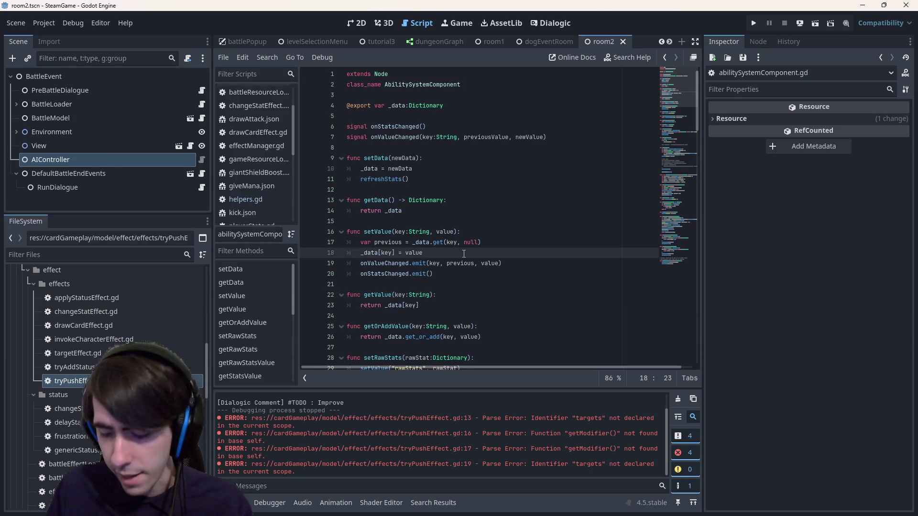
# Inspect the BattleCharacter class definition's exported properties, then return to tryPushEffect.gd
pyautogui.hotkey('alt', 'Left')
pyautogui.keyDown('ctrl'); pyautogui.click(463, 253); pyautogui.keyUp('ctrl')
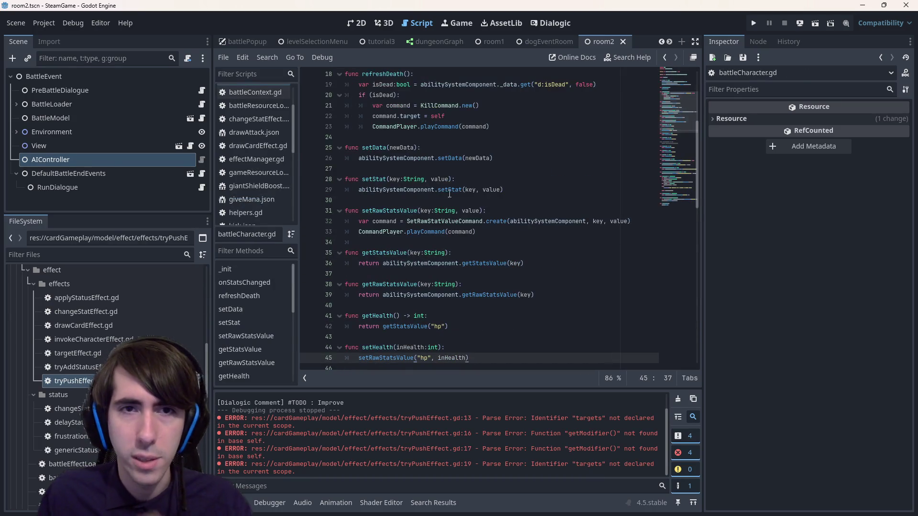
pyautogui.moveTo(421, 149)
pyautogui.mouseDown()
pyautogui.moveTo(436, 127)
pyautogui.moveTo(327, 89)
pyautogui.mouseUp()
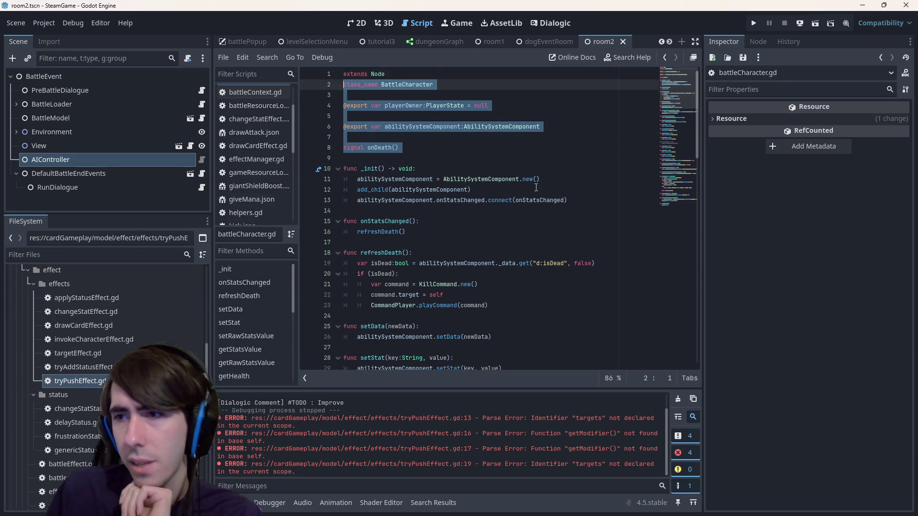
pyautogui.click(523, 167)
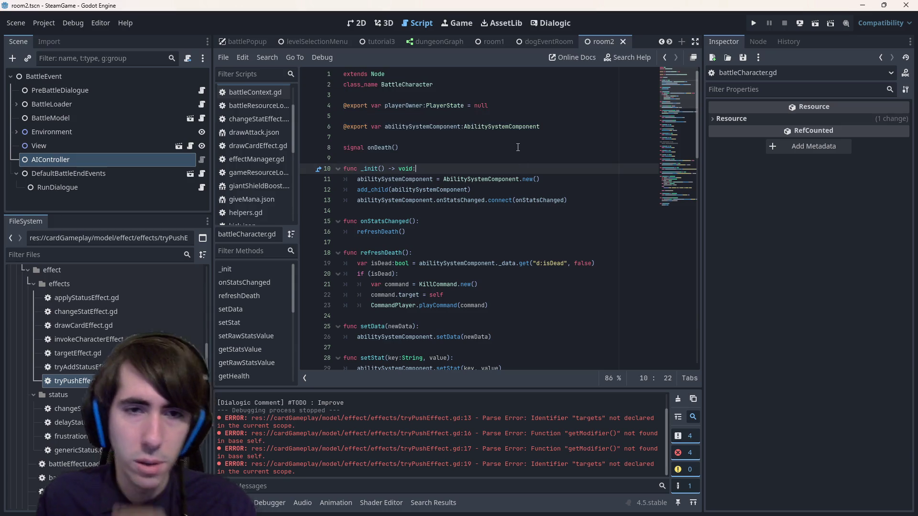
pyautogui.hotkey('alt', 'Left')
pyautogui.hotkey('alt', 'Left')
# Delete the target.slot line and uncomment line 22, changing characters to slots
pyautogui.press('Down')
pyautogui.press('Down')
pyautogui.press('Down')
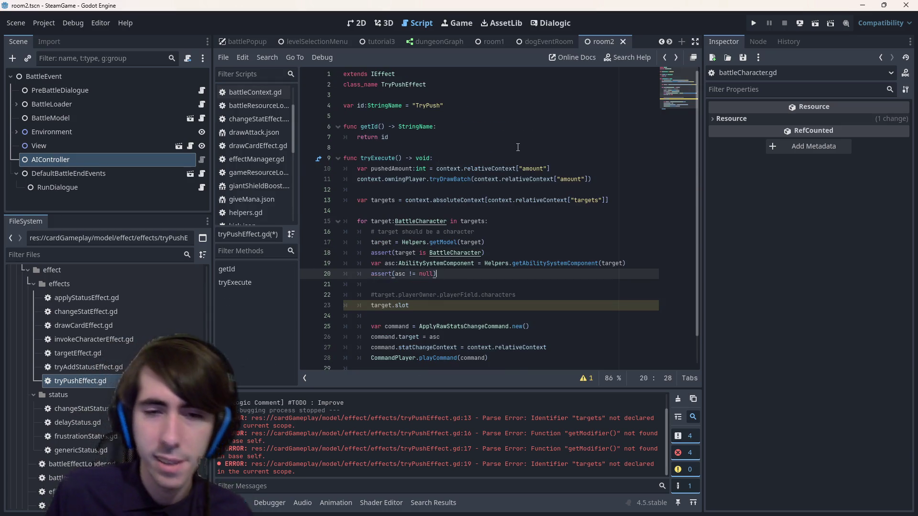
pyautogui.press('BackSpace')
pyautogui.press('BackSpace')
pyautogui.press('BackSpace')
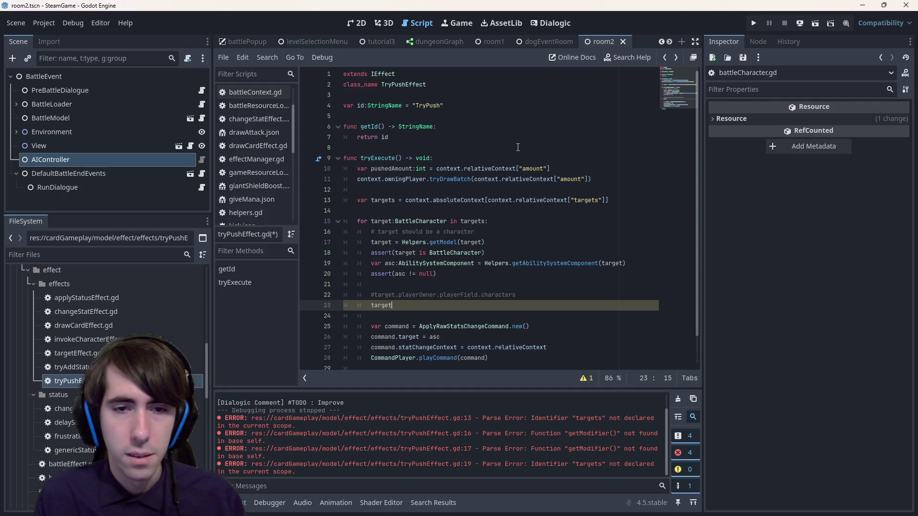
pyautogui.hotkey('ctrl', 'k')
pyautogui.hotkey('ctrl', 'BackSpace')
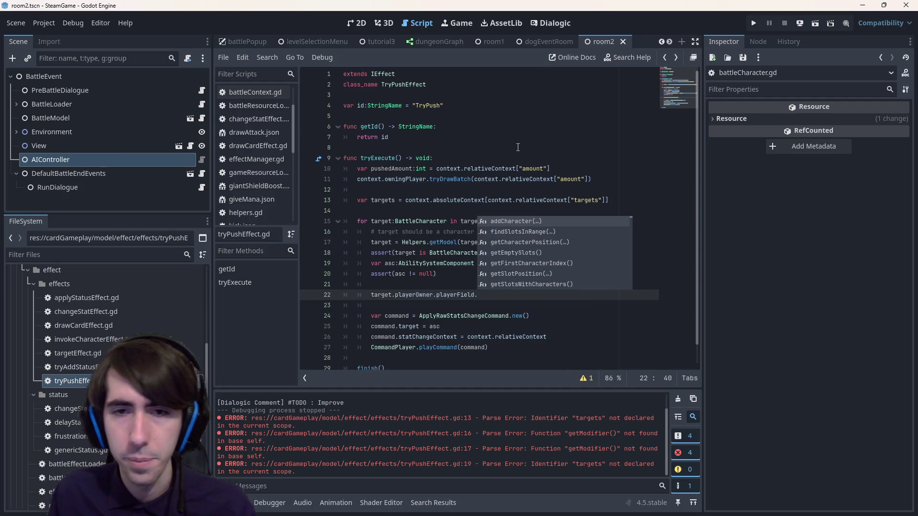
pyautogui.write('slots')
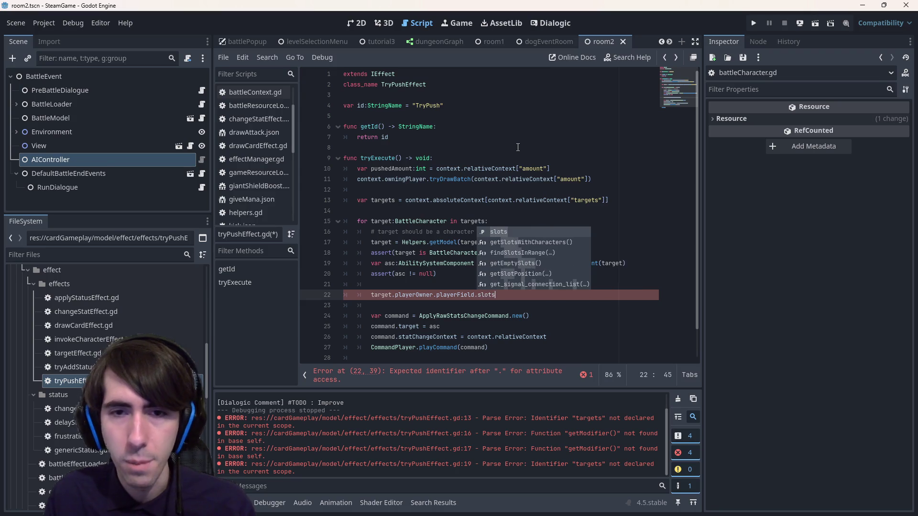
pyautogui.press('Escape')
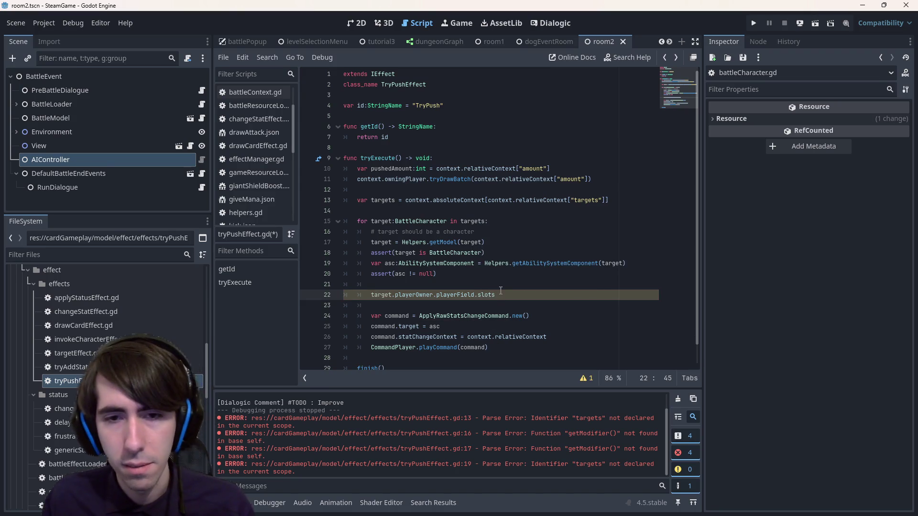
# Open the slots definition in playerField.gd and begin a partial function stub after _ready
pyautogui.keyDown('ctrl'); pyautogui.click(485, 295); pyautogui.keyUp('ctrl')
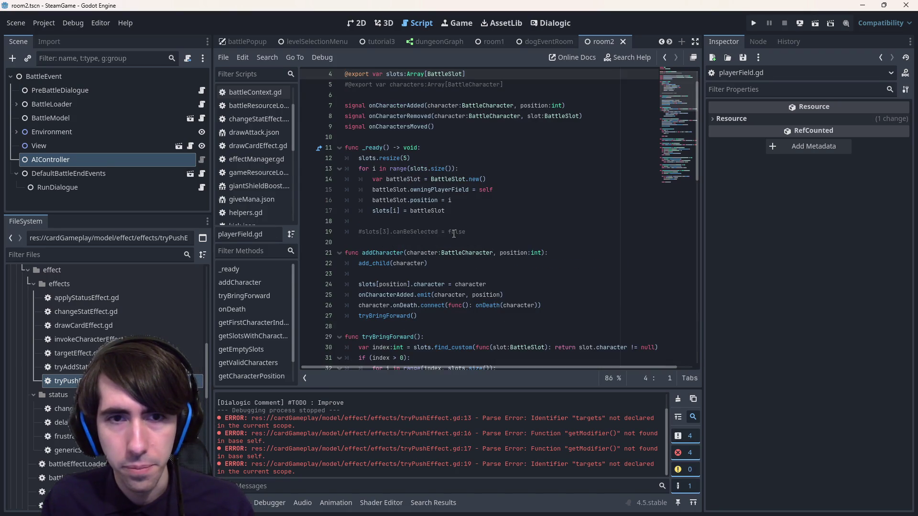
pyautogui.scroll(1, 454, 231)
pyautogui.click(425, 273)
pyautogui.press('Return')
pyautogui.press('Return')
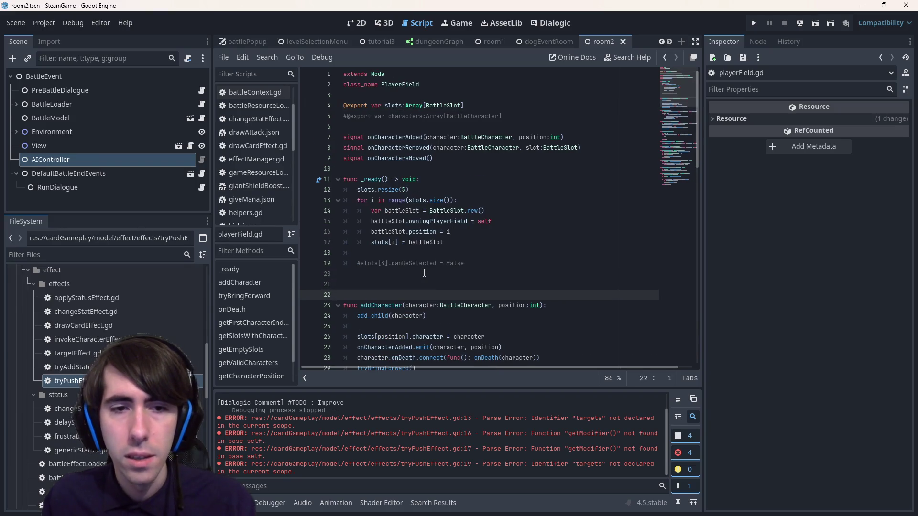
pyautogui.press('Up')
pyautogui.write('unc getC')
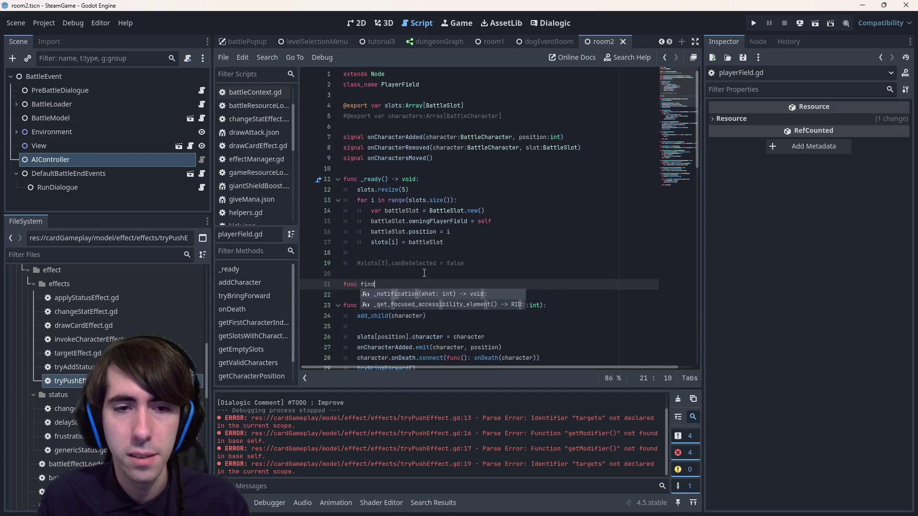
pyautogui.hotkey('alt', 'Left')
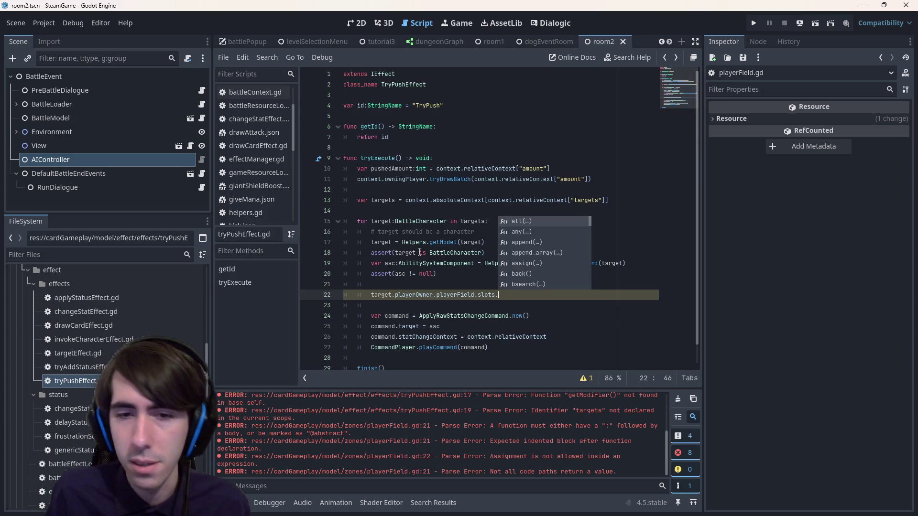
pyautogui.press('Escape')
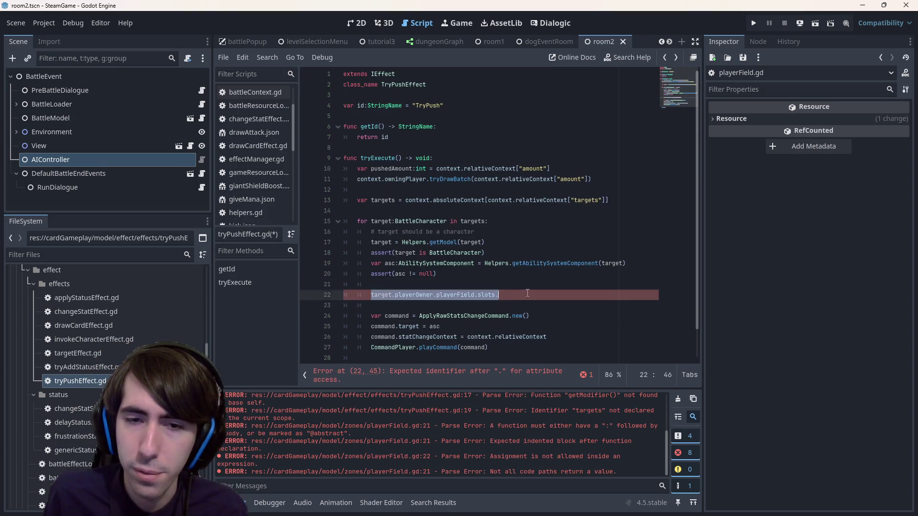
# Make line 22 read var index:int = ...getCharacterSlotIndex(target)
pyautogui.moveTo(502, 296); pyautogui.dragTo(492, 295)
pyautogui.click(464, 295)
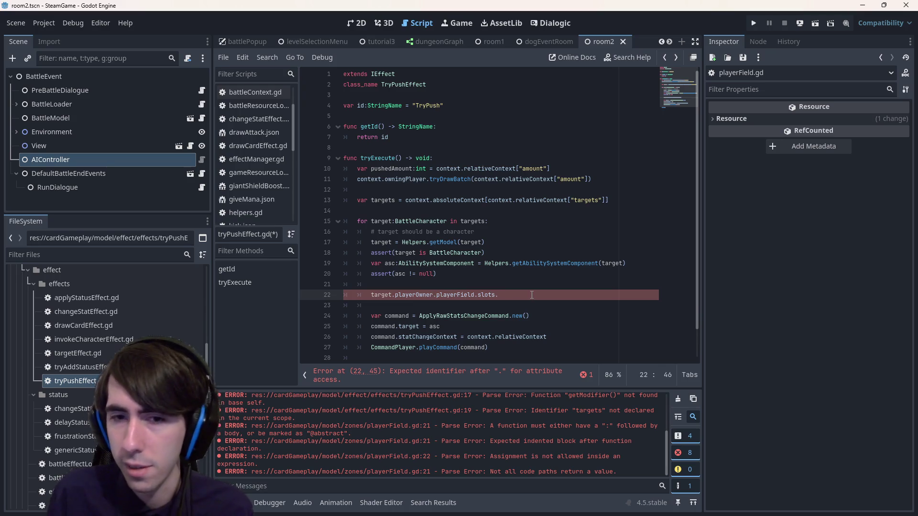
pyautogui.write('.getCharacterSlotIndex(')
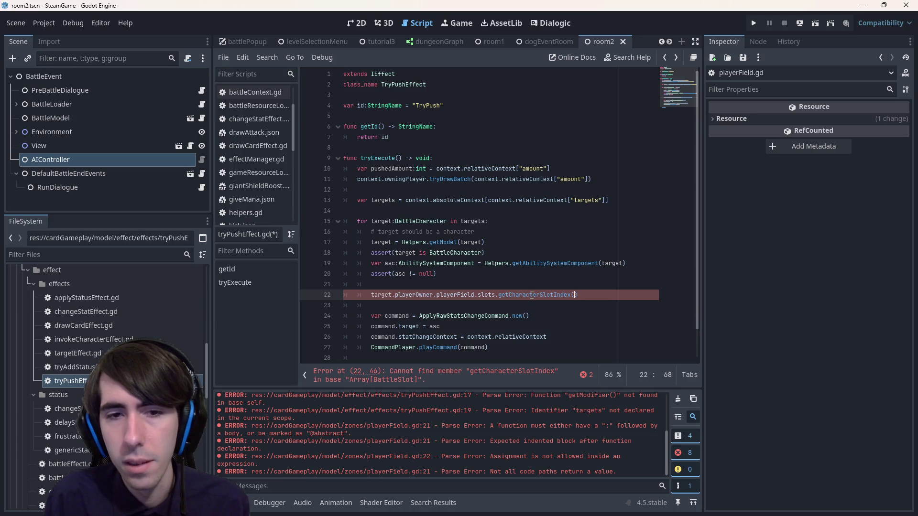
pyautogui.write('target)')
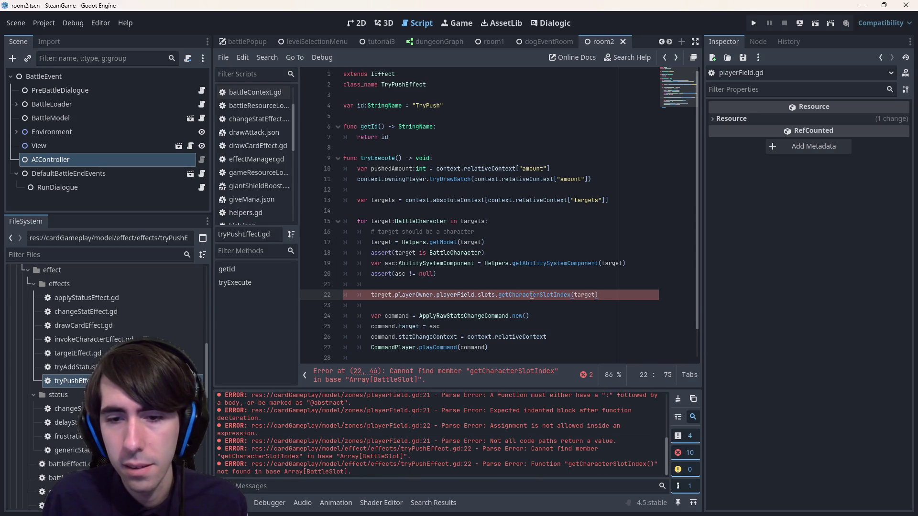
pyautogui.press('Home')
pyautogui.write('var index =')
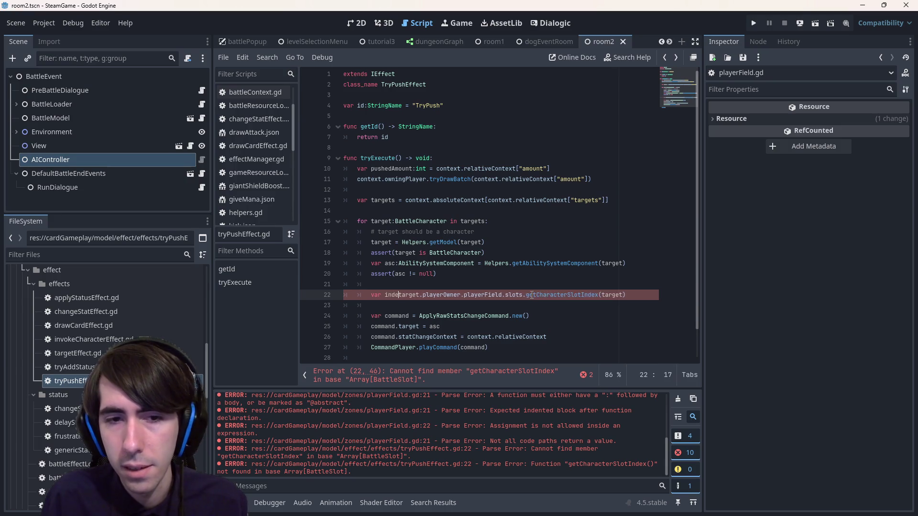
pyautogui.press('Left')
pyautogui.press('Left')
pyautogui.press('Left')
pyautogui.write(':int')
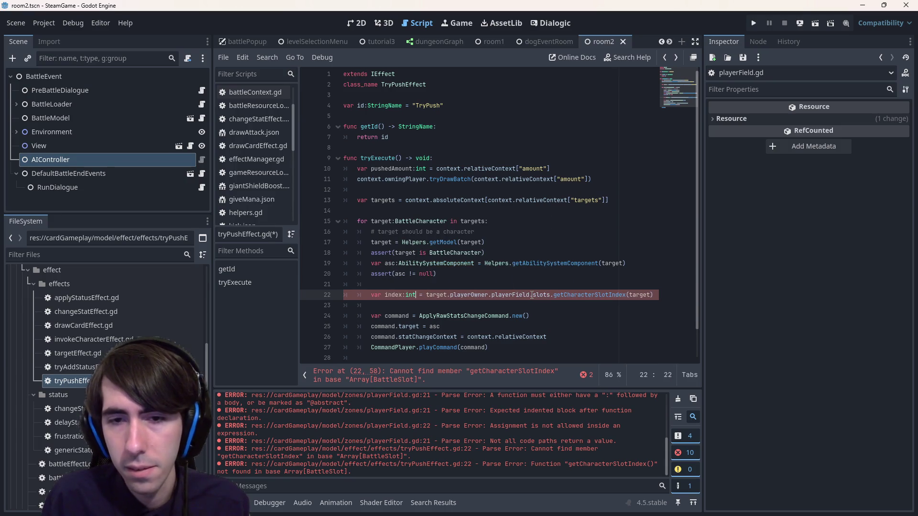
# Fix the reported error by removing .slots, and delete the asc lookup and its assert
pyautogui.click(553, 375)
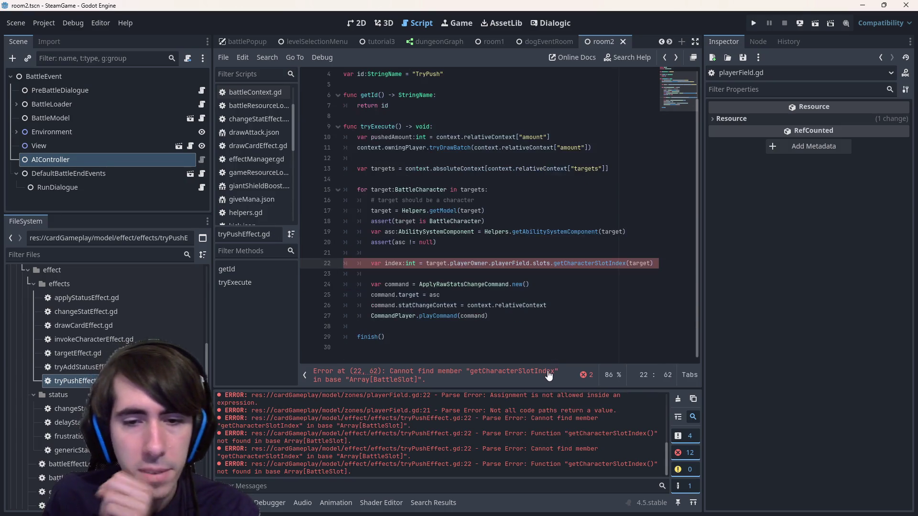
pyautogui.doubleClick(542, 264)
pyautogui.press('BackSpace')
pyautogui.press('BackSpace')
pyautogui.moveTo(543, 251)
pyautogui.mouseDown()
pyautogui.moveTo(345, 239)
pyautogui.moveTo(337, 231)
pyautogui.moveTo(298, 239)
pyautogui.mouseUp()
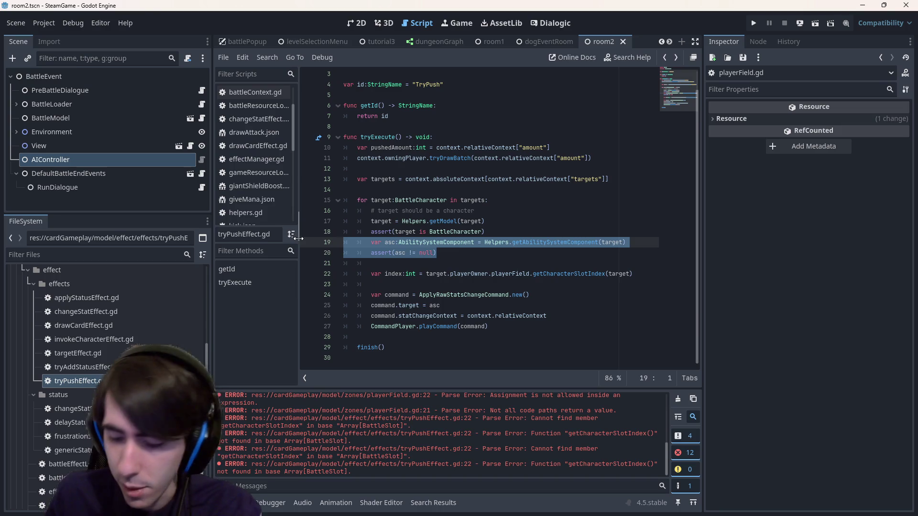
pyautogui.press('BackSpace')
pyautogui.press('BackSpace')
pyautogui.doubleClick(392, 273)
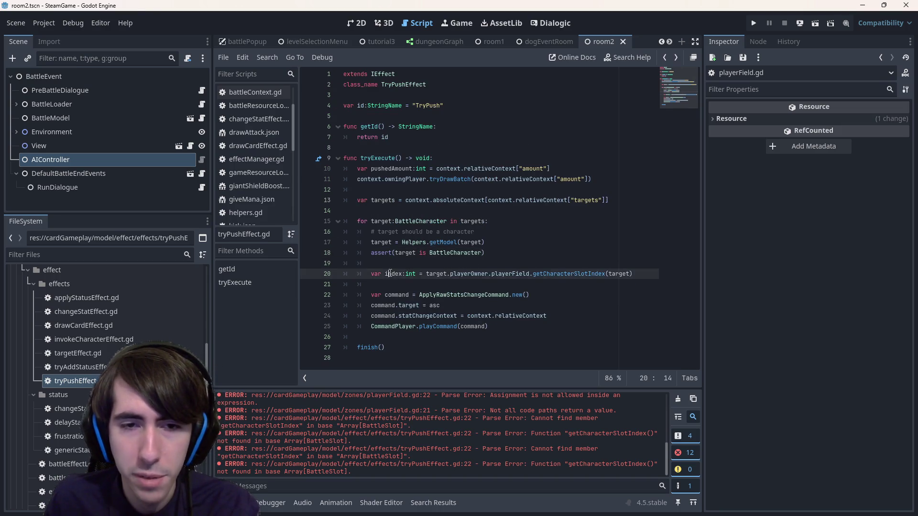
# Rename index to slotIndex and save, discarding a trial slotBehind line
pyautogui.write('slotIndex')
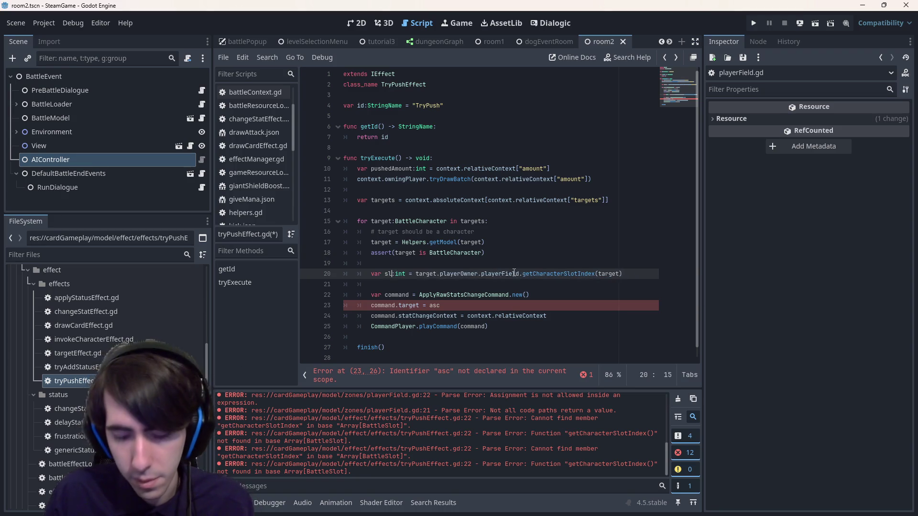
pyautogui.hotkey('ctrl', 's')
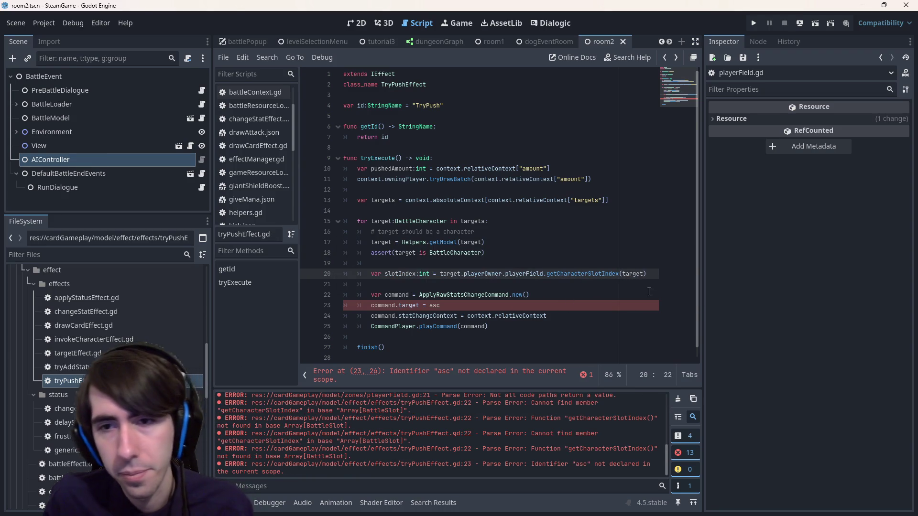
pyautogui.press('Return')
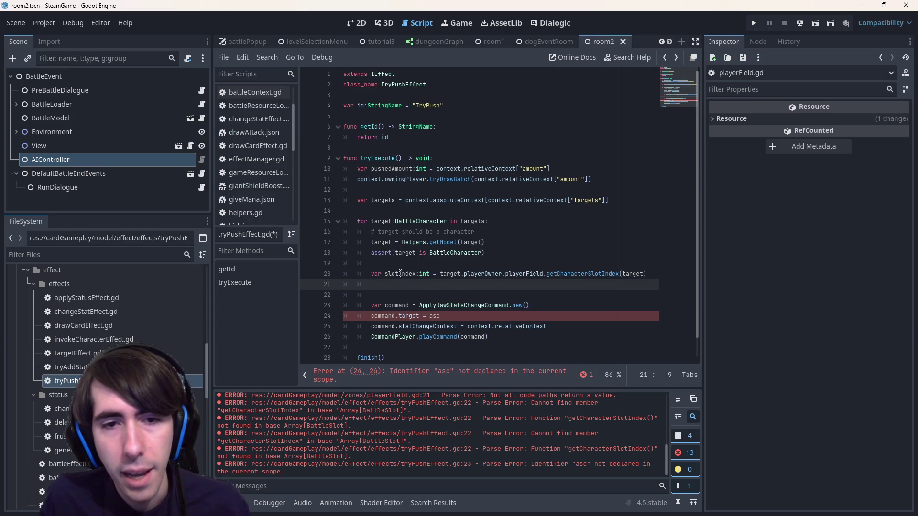
pyautogui.write('slotIndex += 1')
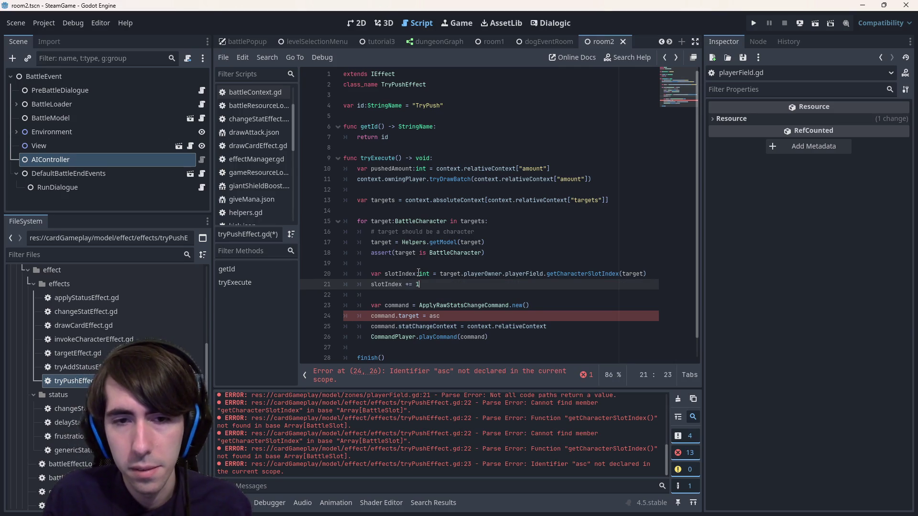
pyautogui.hotkey('ctrl', 's')
pyautogui.hotkey('ctrl', 'z')
pyautogui.write('var s')
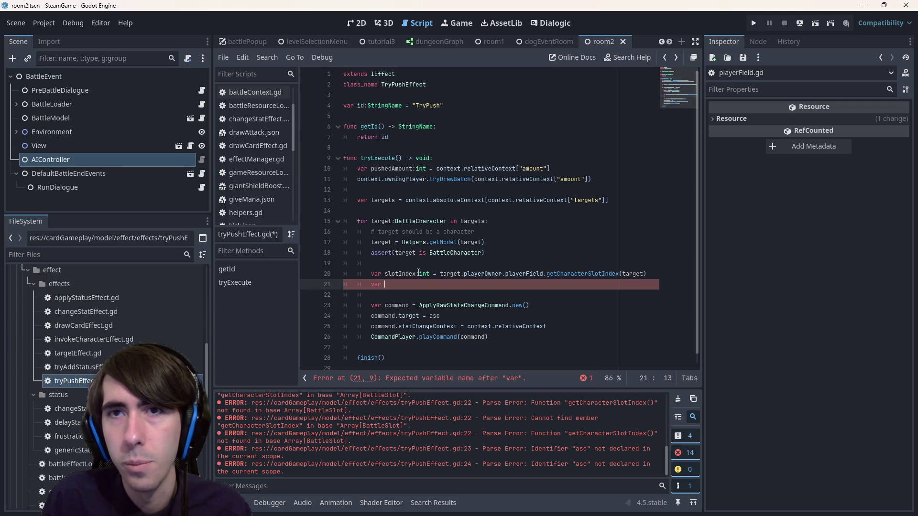
pyautogui.write('lotBehind =')
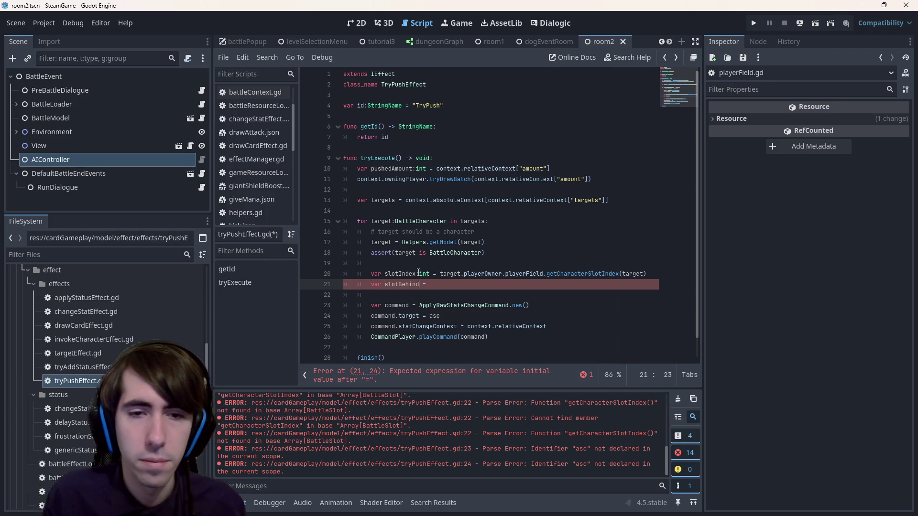
pyautogui.hotkey('ctrl', 'BackSpace')
pyautogui.hotkey('ctrl', 'BackSpace')
pyautogui.hotkey('ctrl', 'shift', 'k')
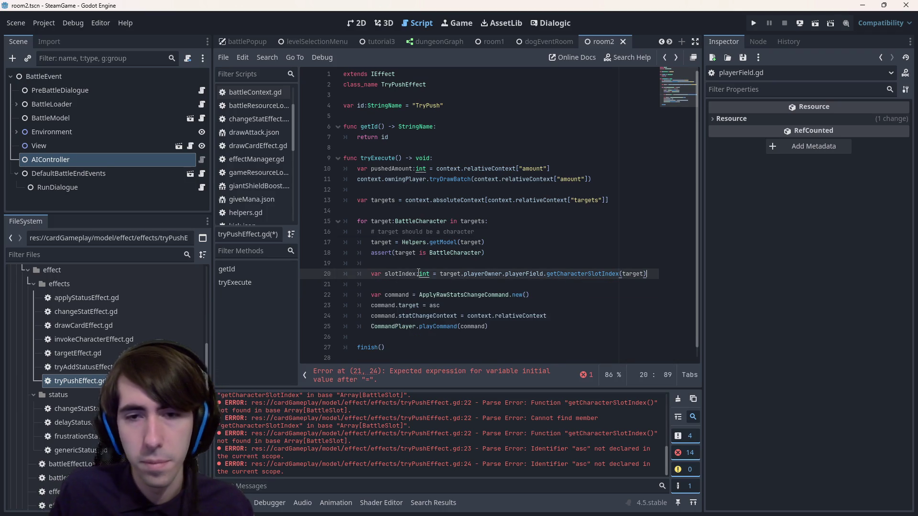
# Add a 'slotIndex += 1' line below the slotIndex declaration
pyautogui.doubleClick(406, 273)
pyautogui.press('End')
pyautogui.press('Return')
pyautogui.write('var')
pyautogui.press('BackSpace')
pyautogui.press('BackSpace')
pyautogui.press('BackSpace')
pyautogui.write('slotIndex += 1')
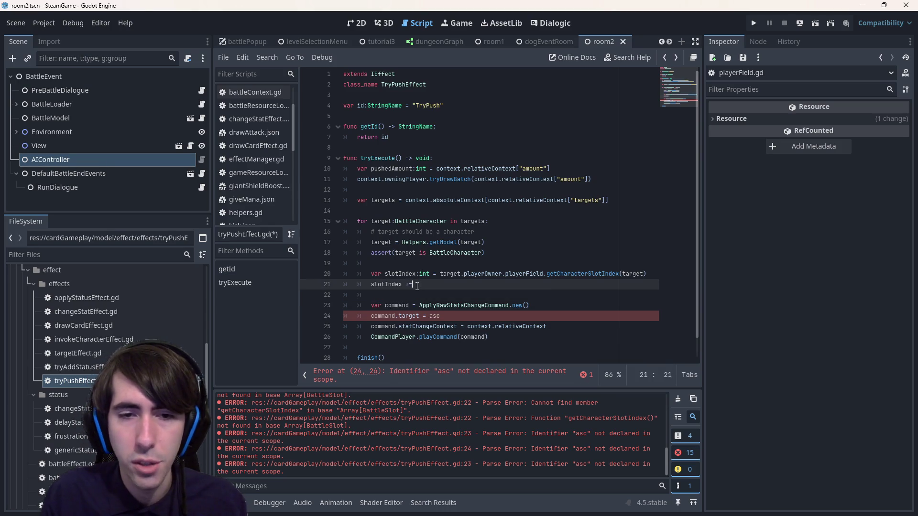
pyautogui.press('Return')
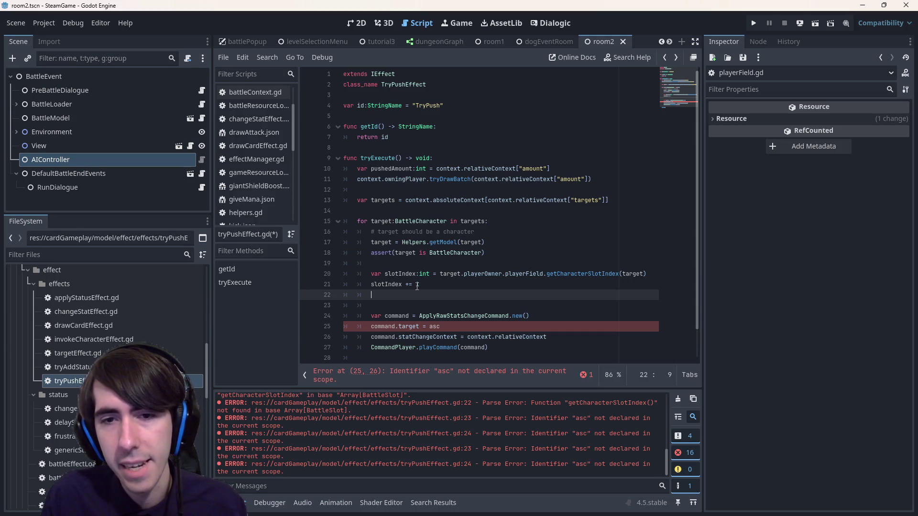
pyautogui.press('Up')
pyautogui.press('Up')
# Reuse the player field path to start a target.playerOwner.playerField.slots[slotIndex] line
pyautogui.hotkey('ctrl', 'Right')
pyautogui.hotkey('ctrl', 'shift', 'Right')
pyautogui.hotkey('ctrl', 'shift', 'Right')
pyautogui.hotkey('ctrl', 'shift', 'Right')
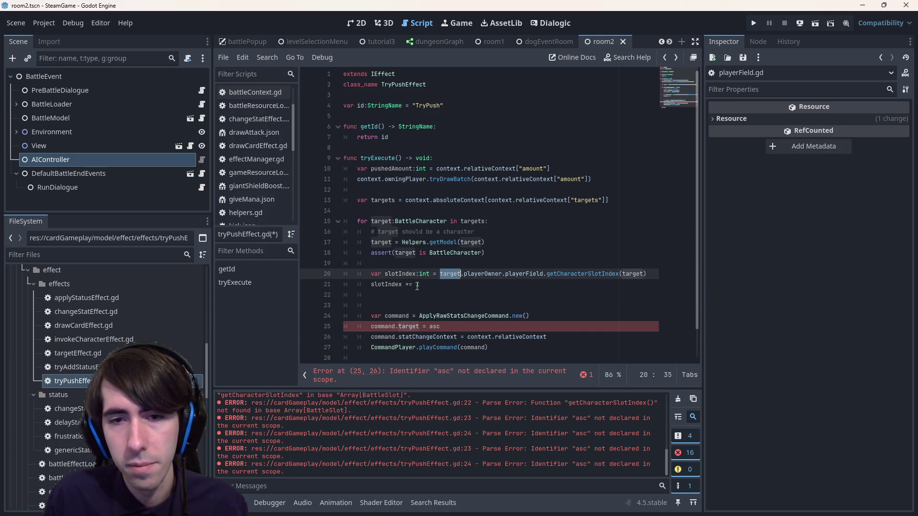
pyautogui.hotkey('ctrl', 'shift', 'Left')
pyautogui.hotkey('ctrl', 'shift', 'Left')
pyautogui.hotkey('ctrl', 'c')
pyautogui.press('Down')
pyautogui.press('Down')
pyautogui.hotkey('ctrl', 'v')
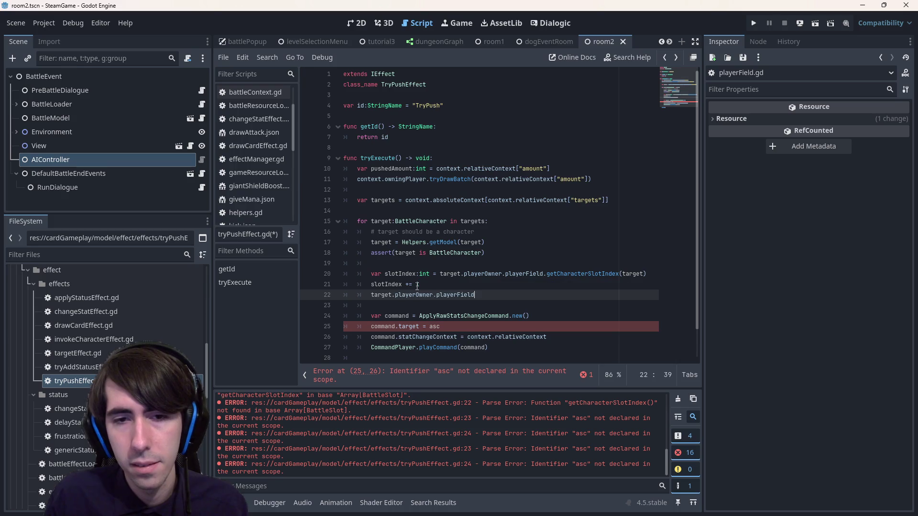
pyautogui.write('.slots[slotIndex].')
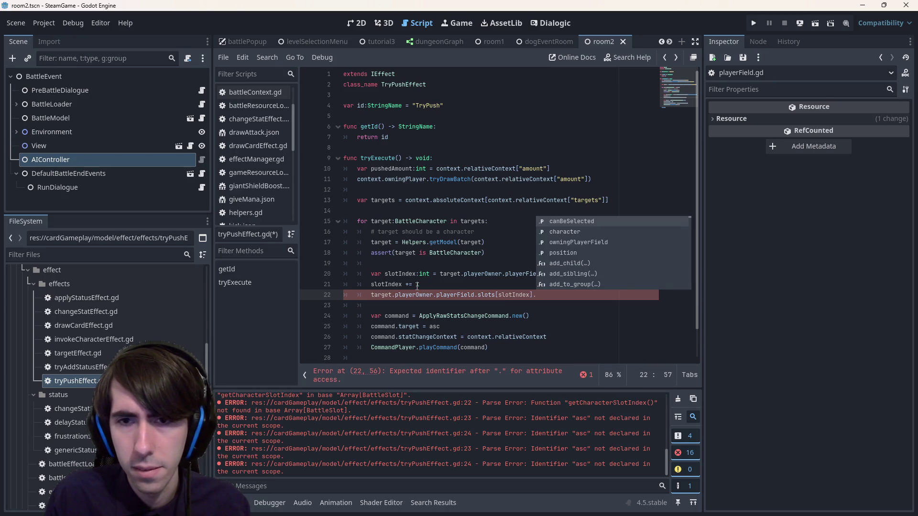
pyautogui.press('Escape')
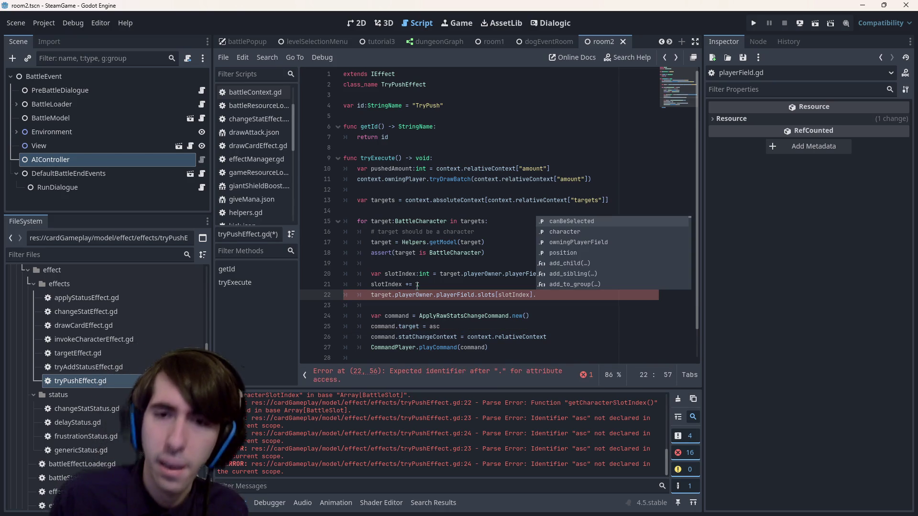
pyautogui.press('Escape')
pyautogui.hotkey('ctrl', 'shift', 'Return')
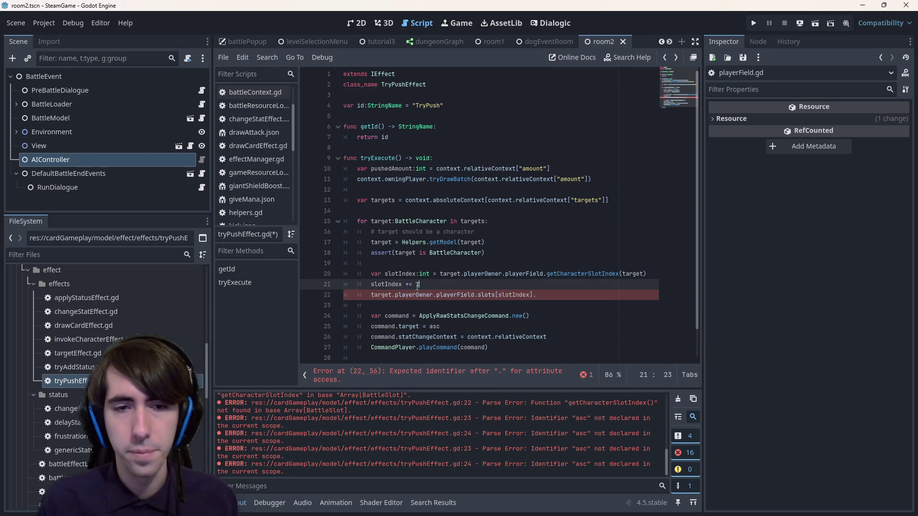
# Write 'if slotIndex < target.playerOwner.playerField.slots.size():' and indent the slot access under it
pyautogui.write('if ')
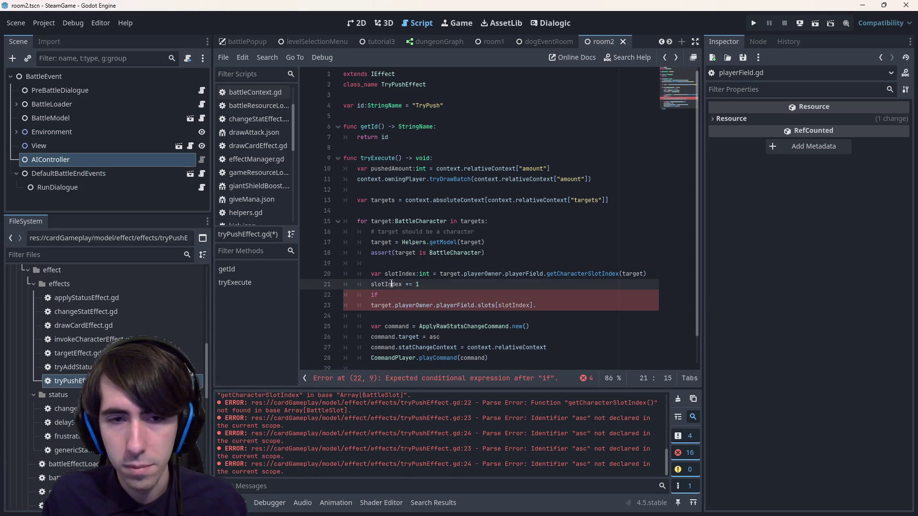
pyautogui.write('slotIndex <')
pyautogui.press('Down')
pyautogui.press('Home')
pyautogui.hotkey('ctrl', 'shift', 'Right')
pyautogui.hotkey('ctrl', 'shift', 'Right')
pyautogui.hotkey('ctrl', 'shift', 'Right')
pyautogui.hotkey('ctrl', 'shift', 'Right')
pyautogui.hotkey('ctrl', 'shift', 'Right')
pyautogui.hotkey('ctrl', 'c')
pyautogui.press('Up')
pyautogui.press('End')
pyautogui.hotkey('ctrl', 'v')
pyautogui.hotkey('ctrl', 's')
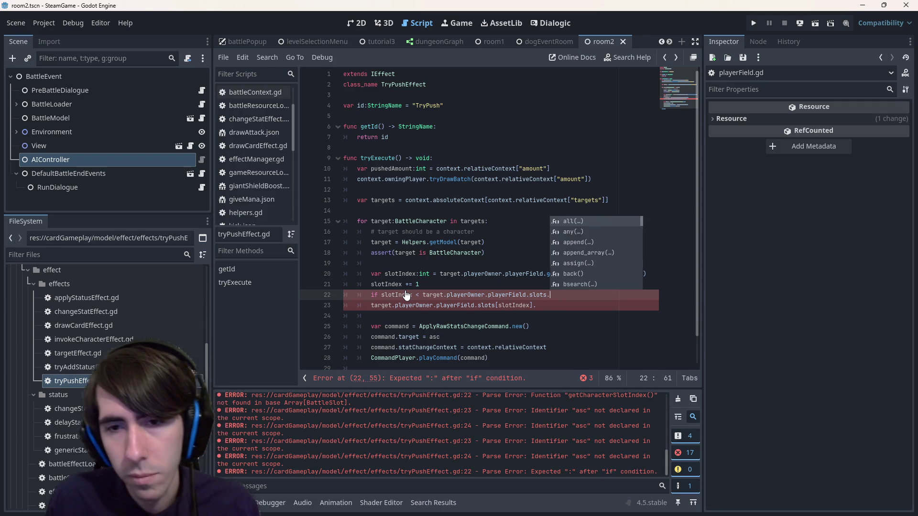
pyautogui.write('.size():')
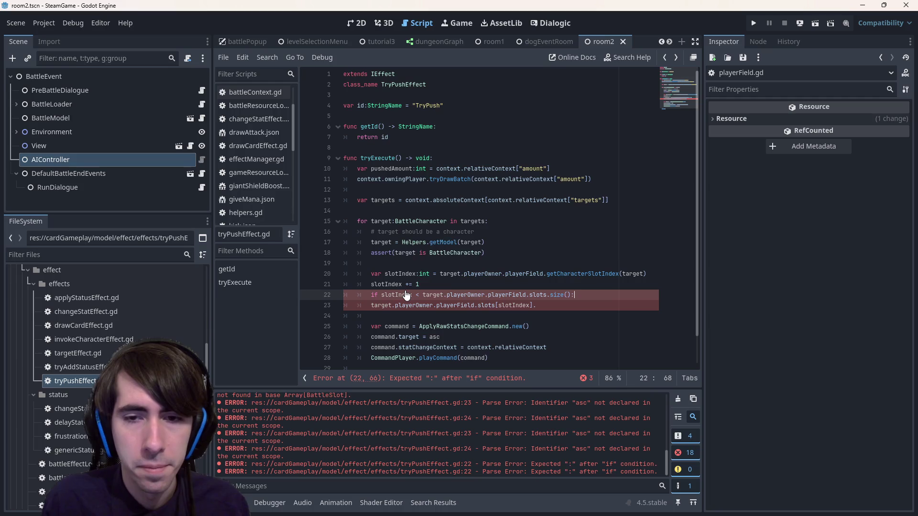
pyautogui.press('Down')
pyautogui.press('Home')
pyautogui.press('Home')
pyautogui.press('Tab')
pyautogui.hotkey('ctrl', 's')
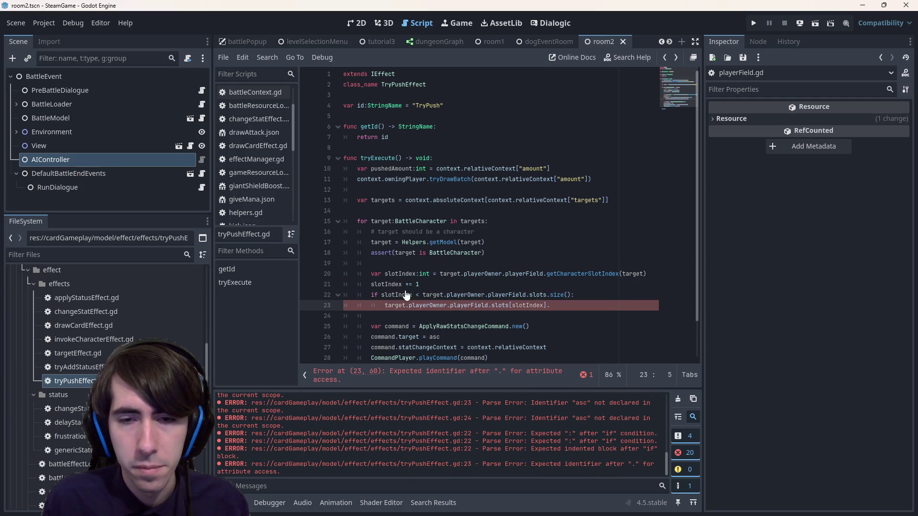
# Flip the comparison to >, begin a continue line beneath it, and save tryPushEffect.gd
pyautogui.click(422, 295)
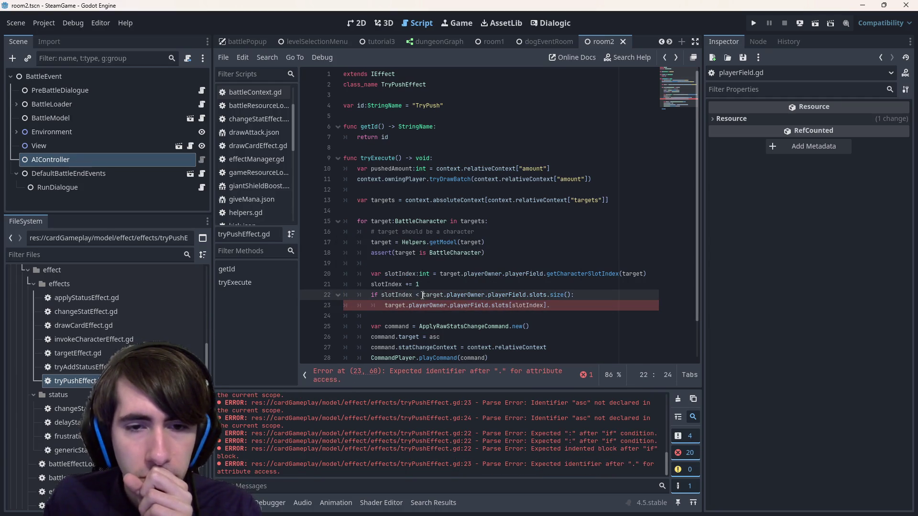
pyautogui.press('BackSpace')
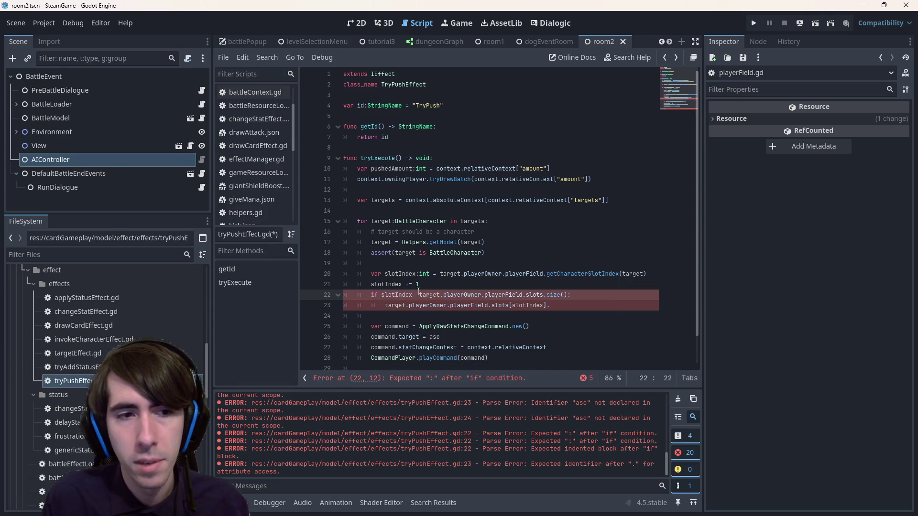
pyautogui.write('>')
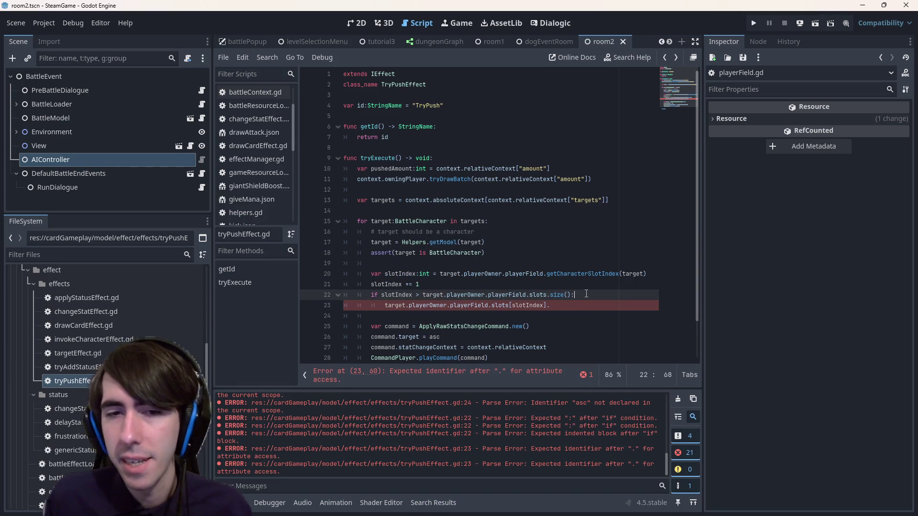
pyautogui.press('Return')
pyautogui.press('Return')
pyautogui.press('Up')
pyautogui.press('Up')
pyautogui.hotkey('ctrl', 'space')
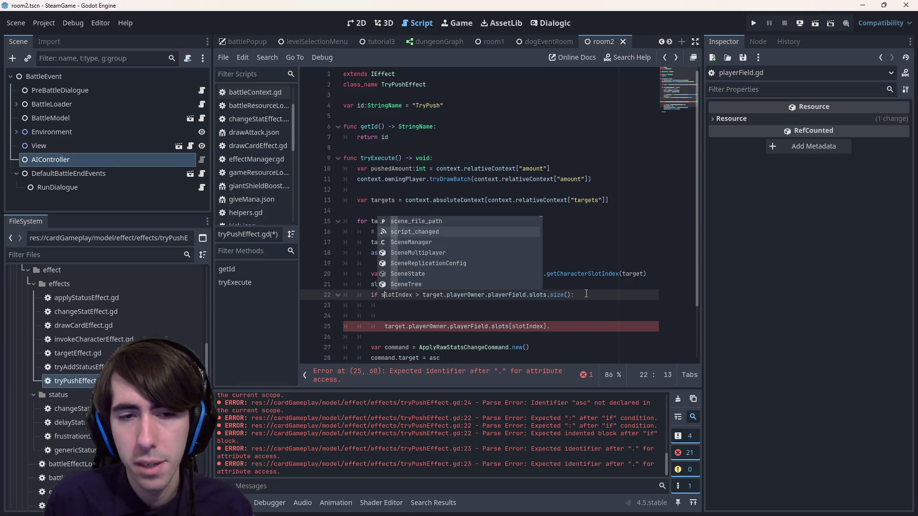
pyautogui.press('Escape')
pyautogui.press('Down')
pyautogui.write('c')
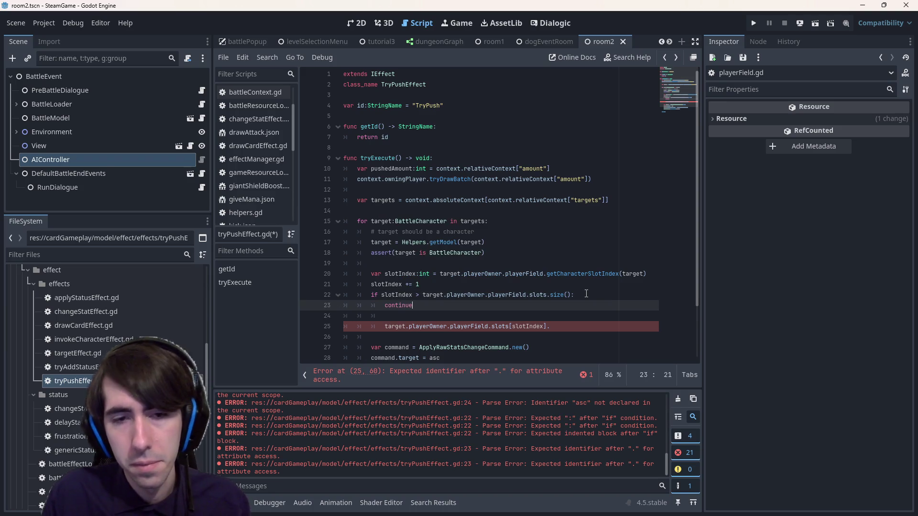
pyautogui.hotkey('ctrl', 's')
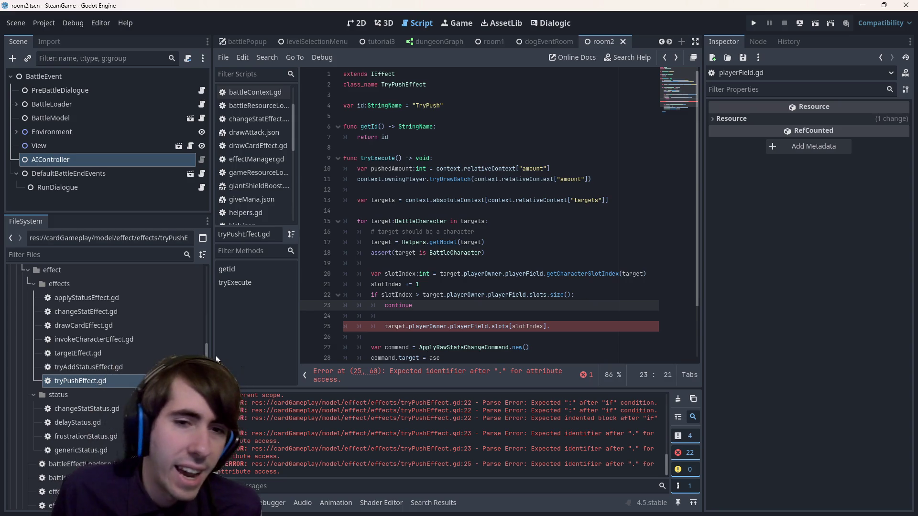
# Open kick.json from the FileSystem dock and find its description line
pyautogui.scroll(10, 124, 373)
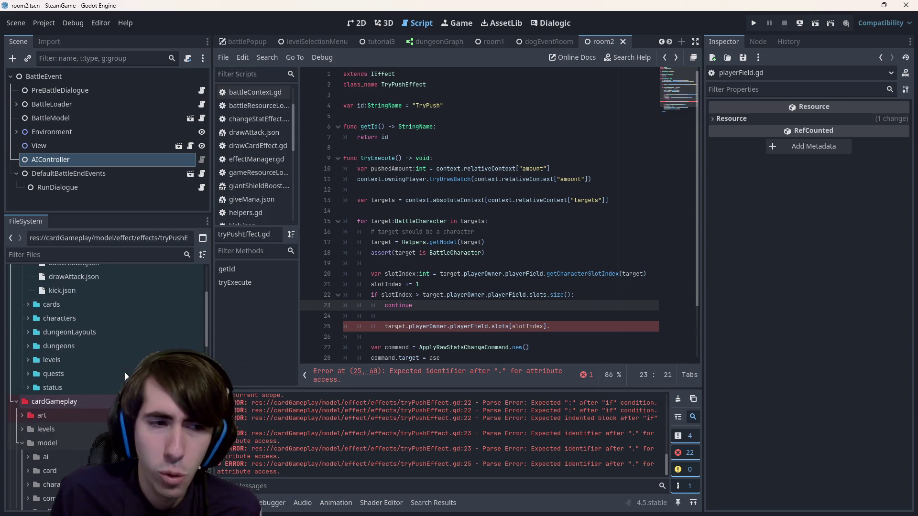
pyautogui.doubleClick(99, 412)
pyautogui.scroll(2, 354, 203)
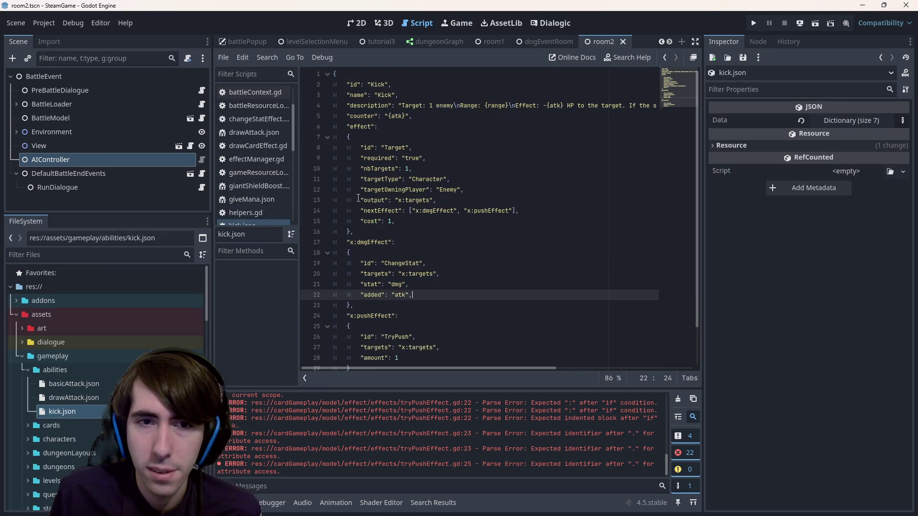
pyautogui.scroll(-1, 354, 202)
pyautogui.scroll(1, 354, 203)
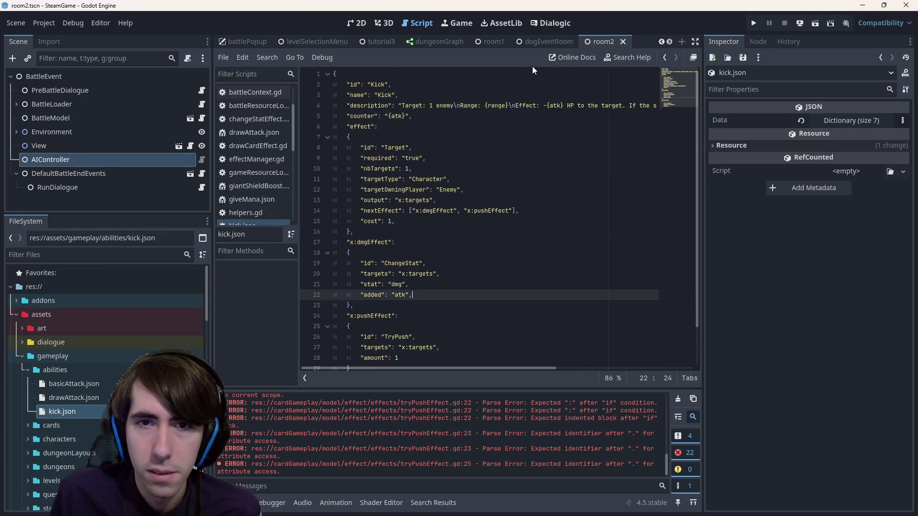
pyautogui.moveTo(412, 116)
pyautogui.mouseDown()
pyautogui.moveTo(335, 106)
pyautogui.moveTo(291, 119)
pyautogui.mouseUp()
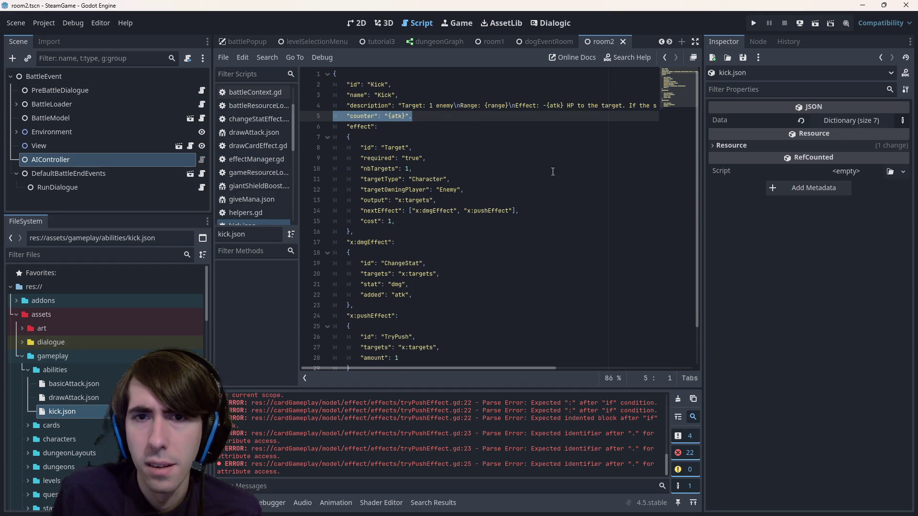
pyautogui.moveTo(504, 368); pyautogui.dragTo(635, 365)
# Reword the Kick description: push only if the target is in front and the slot behind is empty; save
pyautogui.click(424, 106)
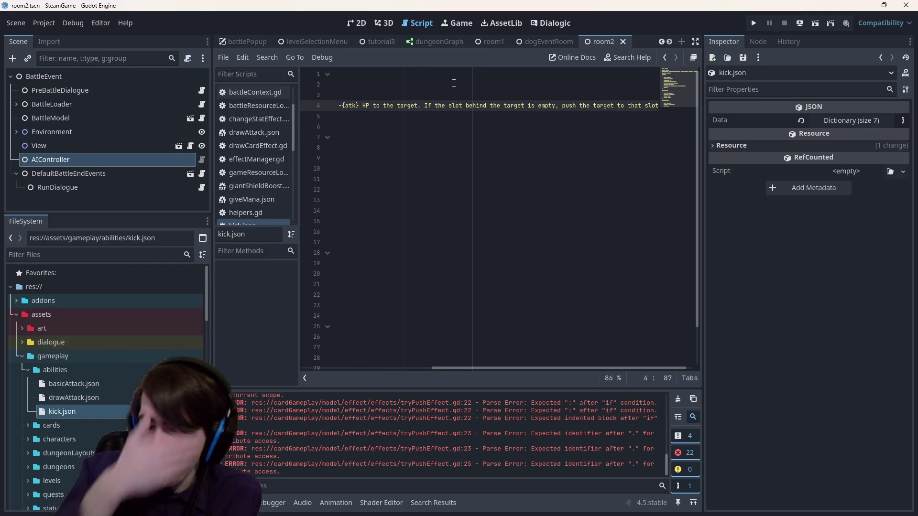
pyautogui.write('if')
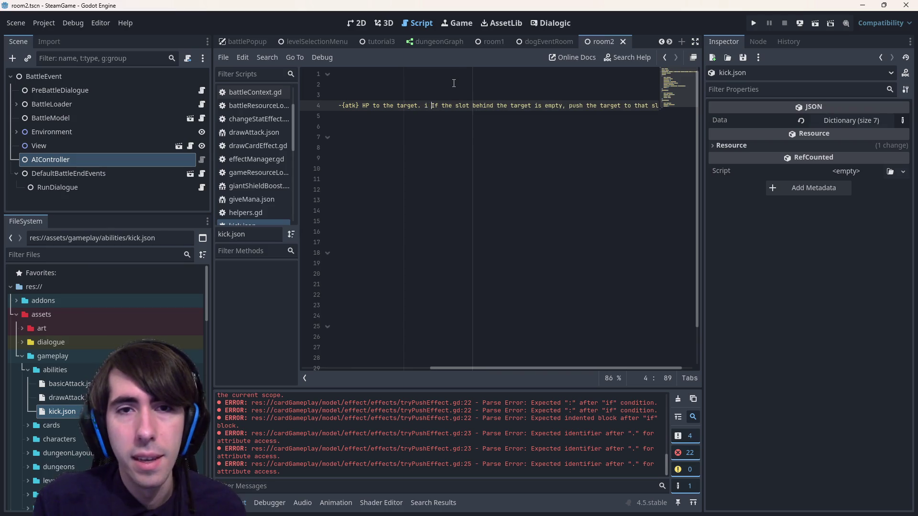
pyautogui.press('BackSpace')
pyautogui.press('BackSpace')
pyautogui.press('BackSpace')
pyautogui.write('If the ')
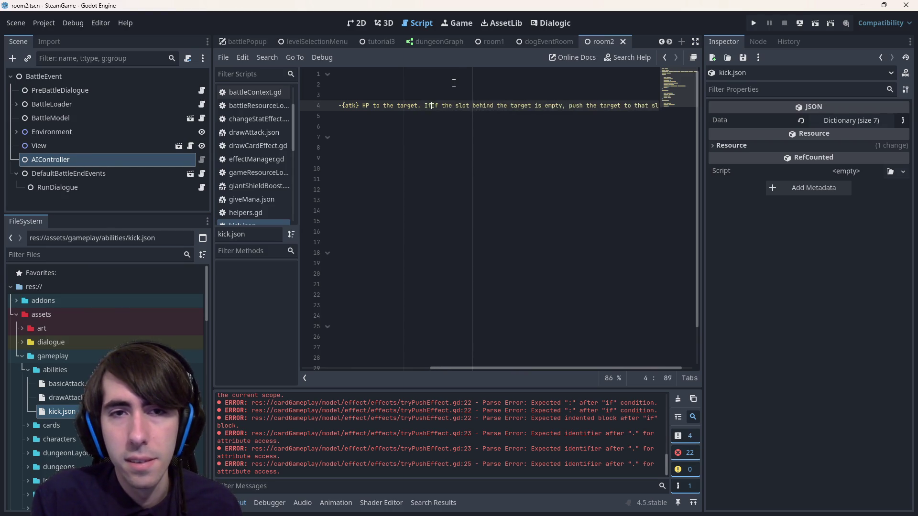
pyautogui.write('target is in front')
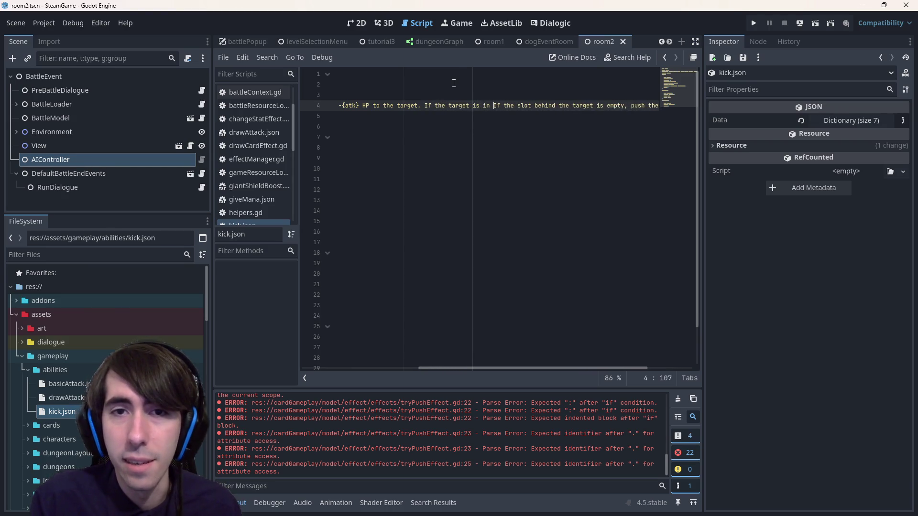
pyautogui.press('Delete')
pyautogui.press('Delete')
pyautogui.press('Delete')
pyautogui.write('and')
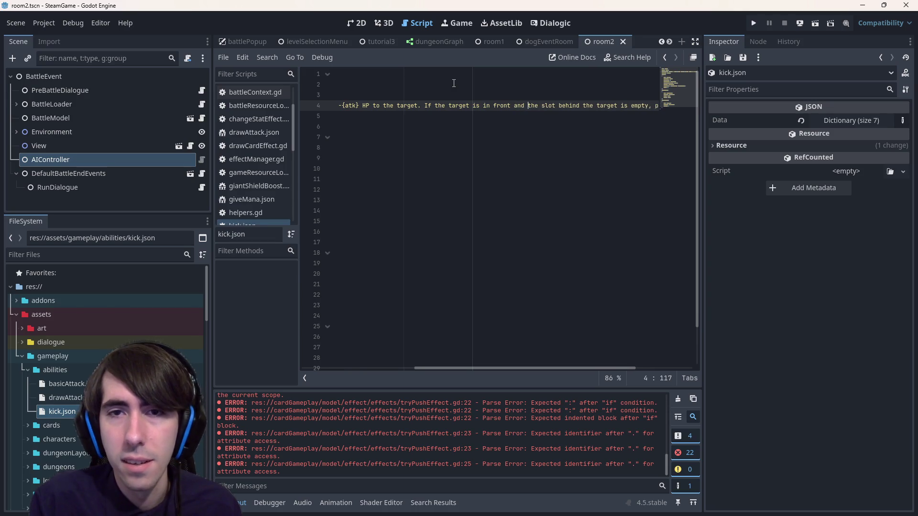
pyautogui.hotkey('ctrl', 'Left')
pyautogui.hotkey('ctrl', 'shift', 'Right')
pyautogui.hotkey('ctrl', 'shift', 'Right')
pyautogui.press('Delete')
pyautogui.press('Delete')
pyautogui.press('End')
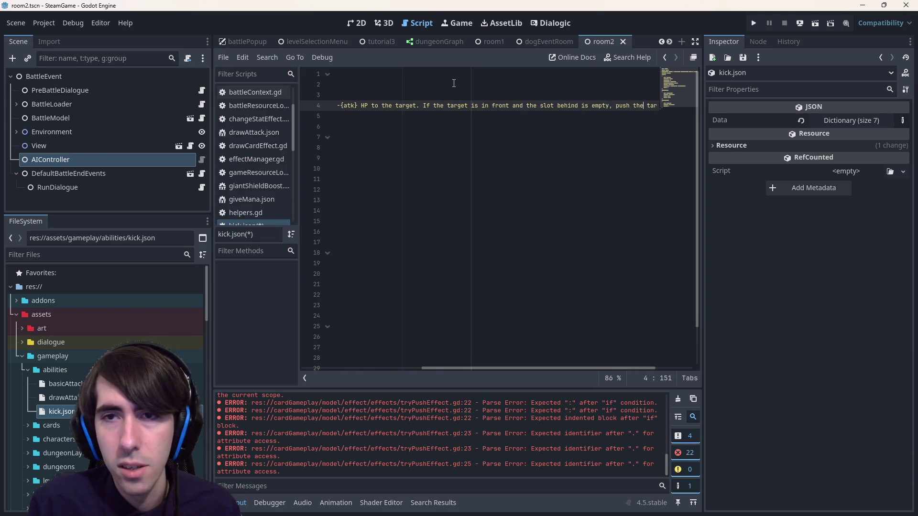
pyautogui.hotkey('ctrl', 's')
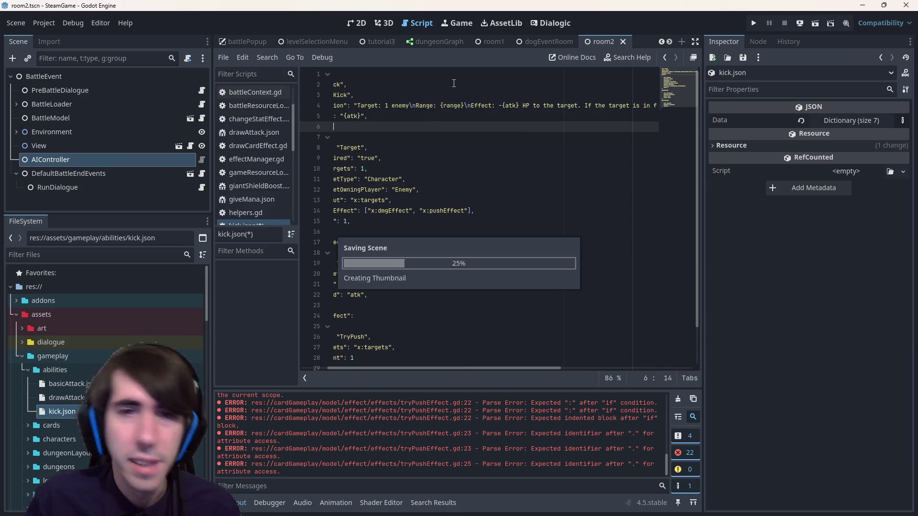
# Review kick.json's effect definitions, including the nextEffect list and the atk line
pyautogui.click(351, 221)
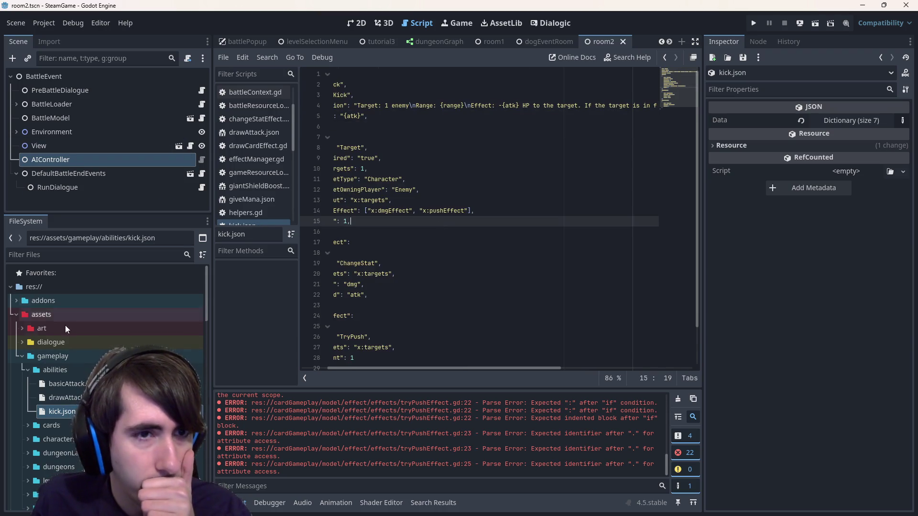
pyautogui.scroll(-10, 110, 335)
pyautogui.scroll(-2, 109, 335)
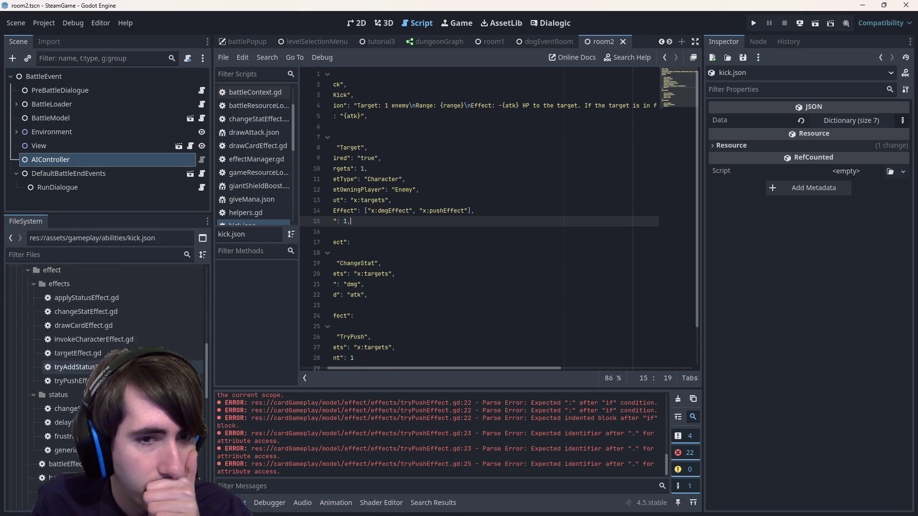
pyautogui.click(466, 211)
pyautogui.tripleClick(432, 211)
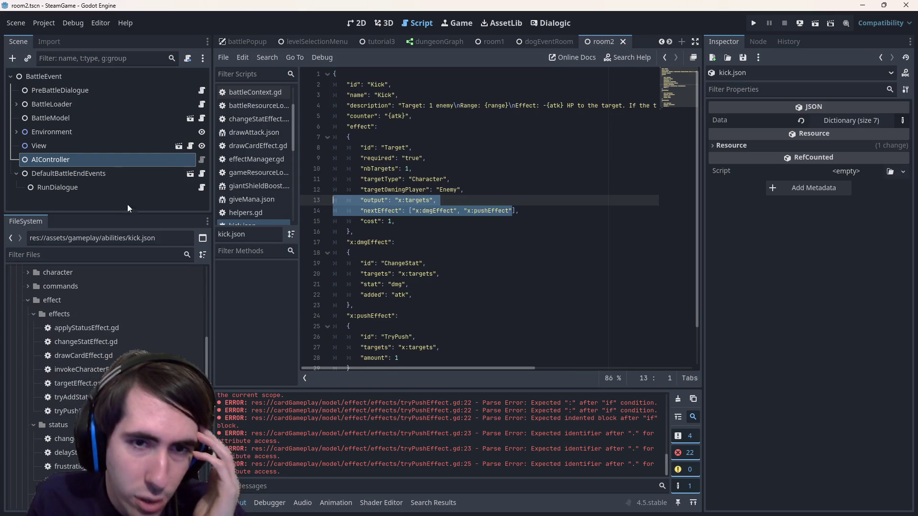
pyautogui.click(455, 294)
pyautogui.scroll(-2, 455, 292)
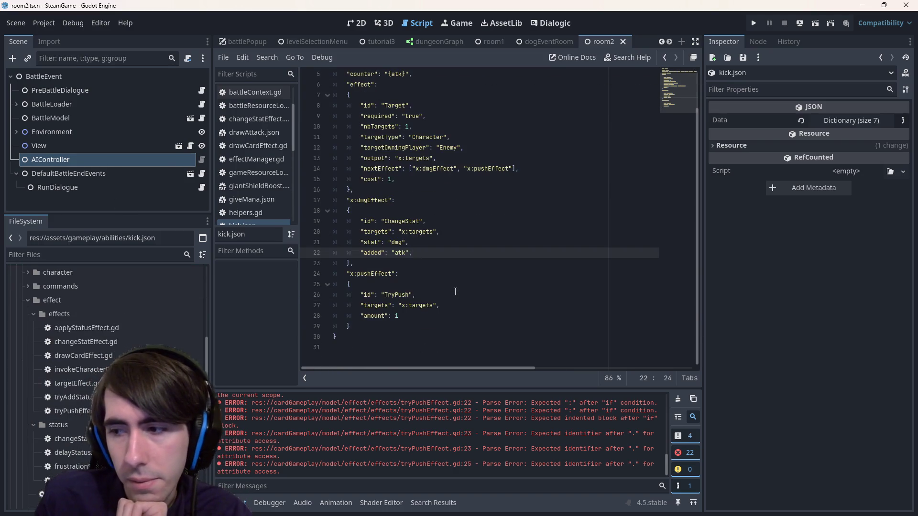
pyautogui.scroll(-3, 96, 351)
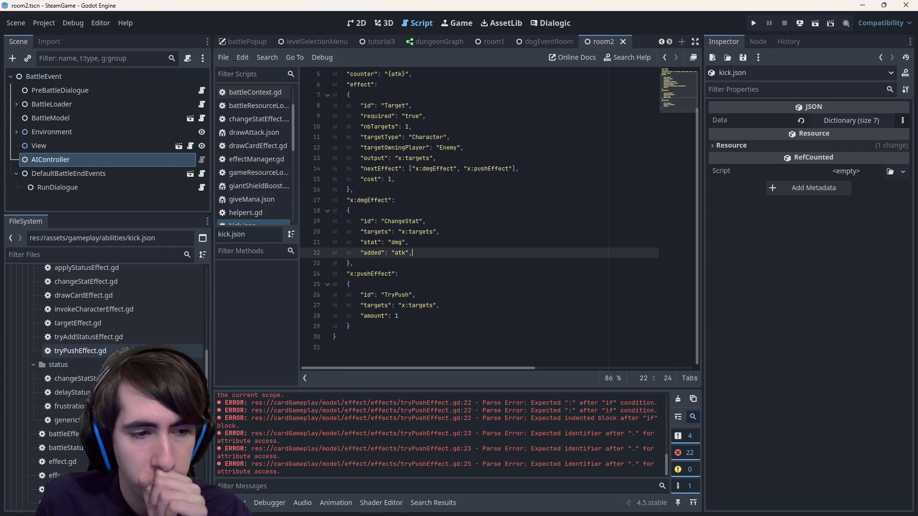
pyautogui.scroll(3, 105, 363)
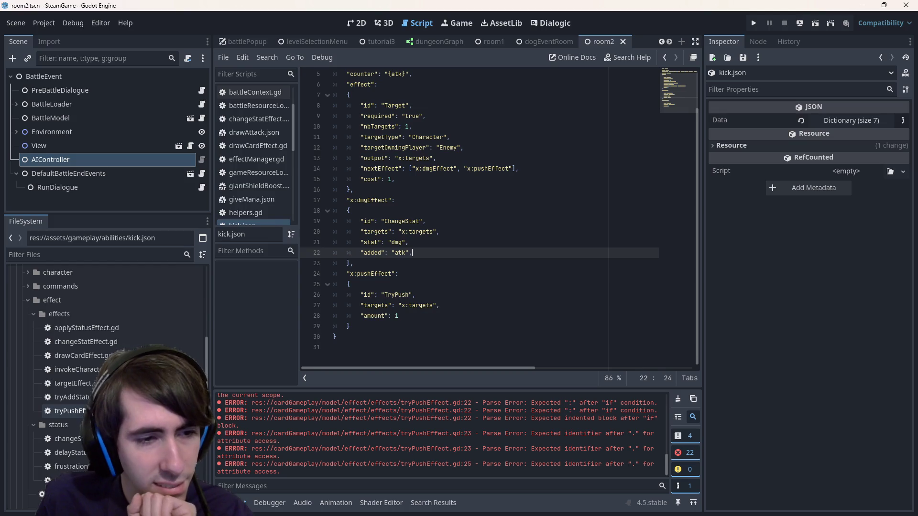
pyautogui.moveTo(338, 337); pyautogui.dragTo(309, 78)
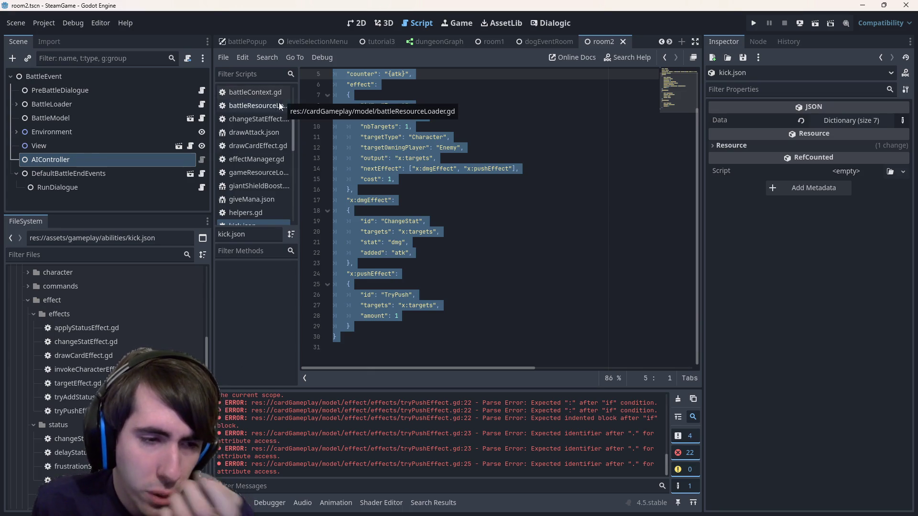
# Collapse the effects and status folders in the FileSystem dock
pyautogui.doubleClick(109, 308)
pyautogui.click(98, 341)
pyautogui.doubleClick(94, 330)
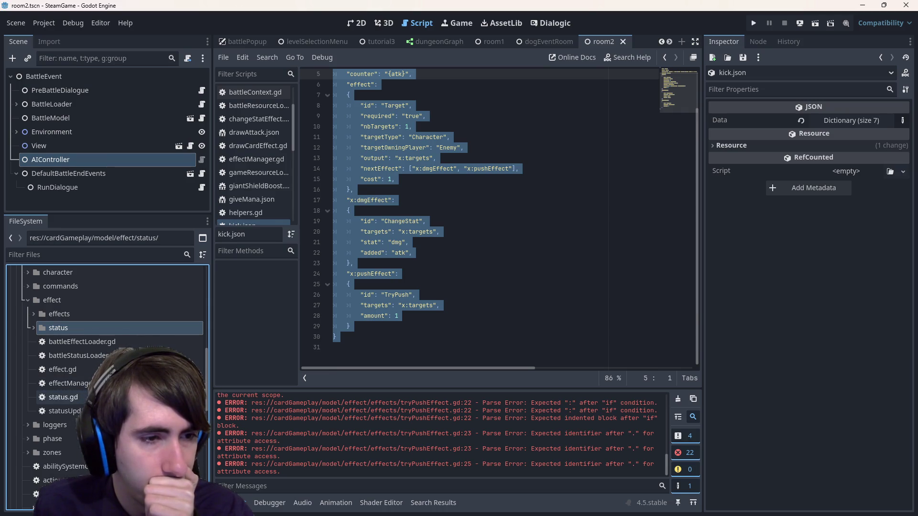
pyautogui.doubleClick(76, 299)
pyautogui.doubleClick(76, 300)
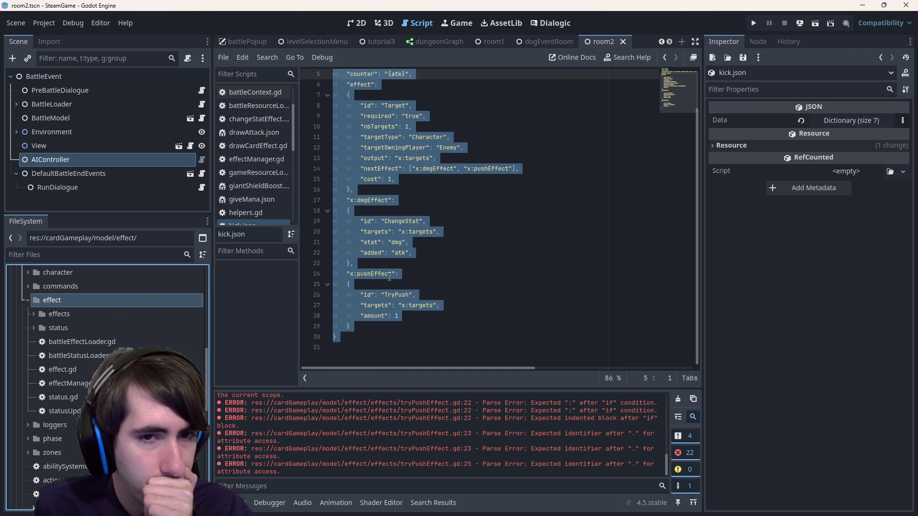
# Start a "conditions" entry under dmgEffect's ChangeStat id, then trim it and save
pyautogui.click(429, 230)
pyautogui.press('Up')
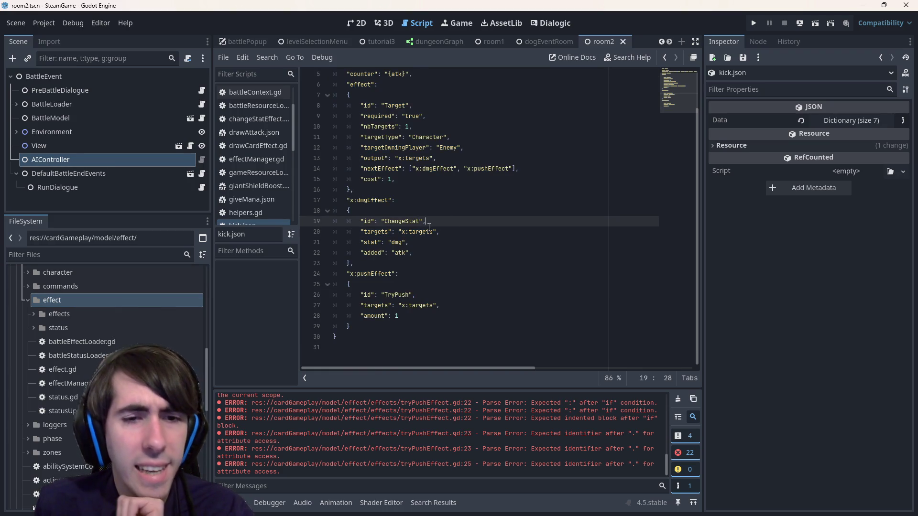
pyautogui.press('Return')
pyautogui.write('"conditon')
pyautogui.press('BackSpace')
pyautogui.press('BackSpace')
pyautogui.write('ions":')
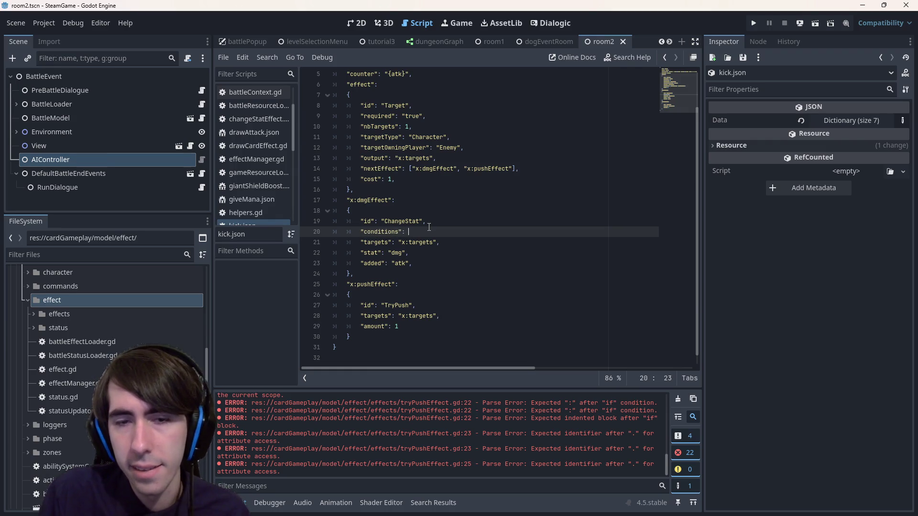
pyautogui.press('BackSpace')
pyautogui.press('BackSpace')
pyautogui.press('BackSpace')
pyautogui.press('BackSpace')
pyautogui.press('BackSpace')
pyautogui.press('BackSpace')
pyautogui.hotkey('ctrl', 's')
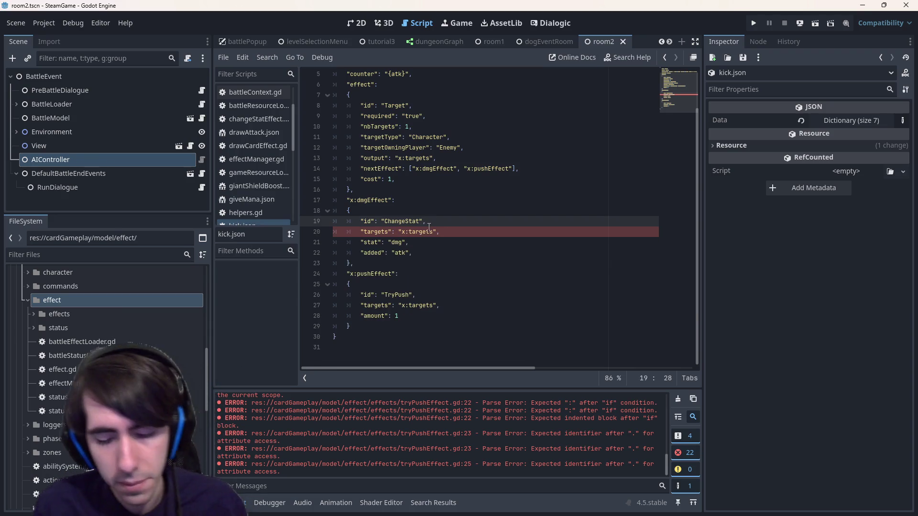
pyautogui.hotkey('ctrl', 'z')
pyautogui.hotkey('ctrl', 'z')
# Add and discard a line above the targets entry, saving kick.json until zero errors show
pyautogui.click(428, 226)
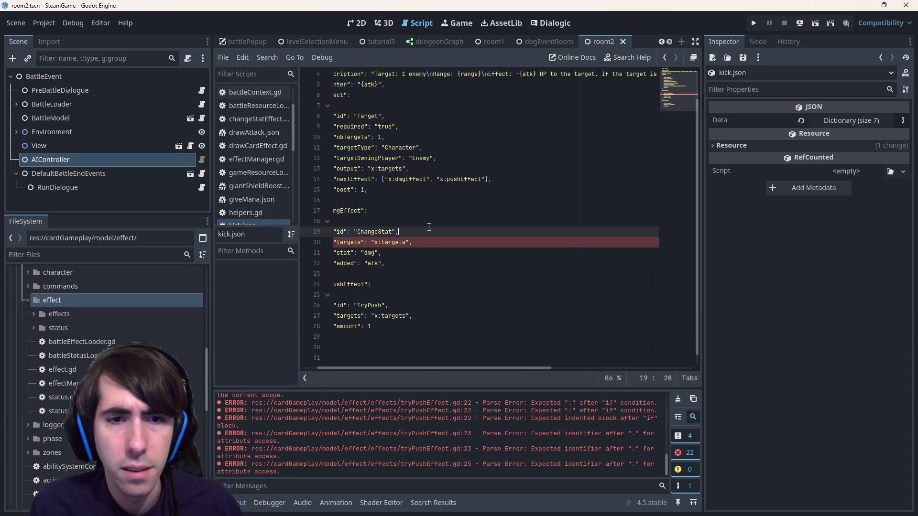
pyautogui.moveTo(429, 243); pyautogui.dragTo(224, 218)
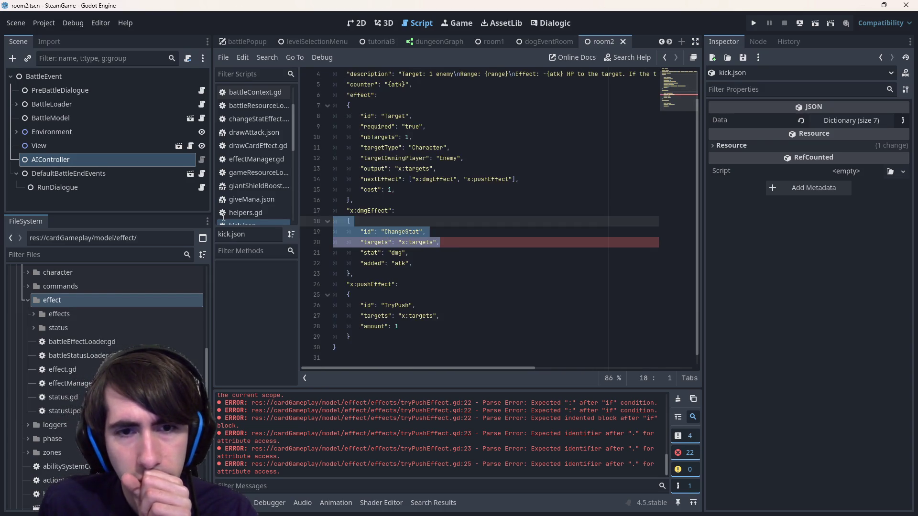
pyautogui.click(424, 227)
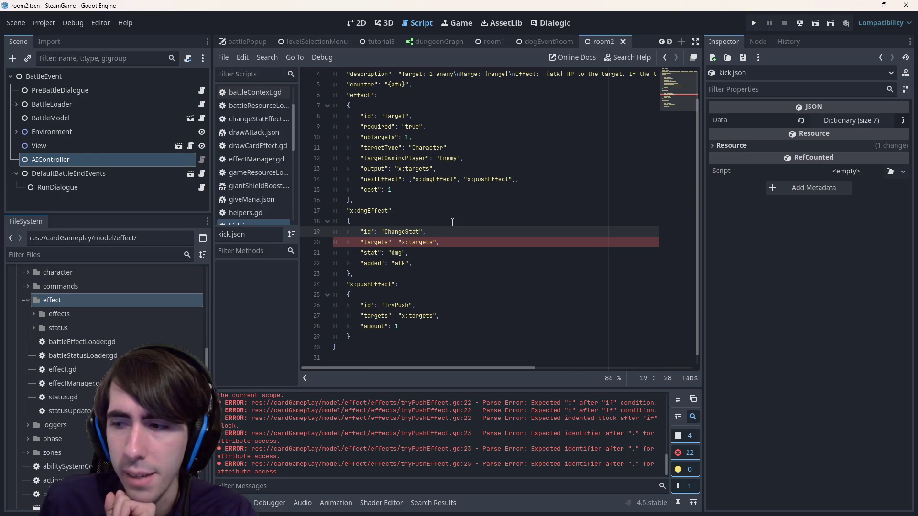
pyautogui.click(445, 243)
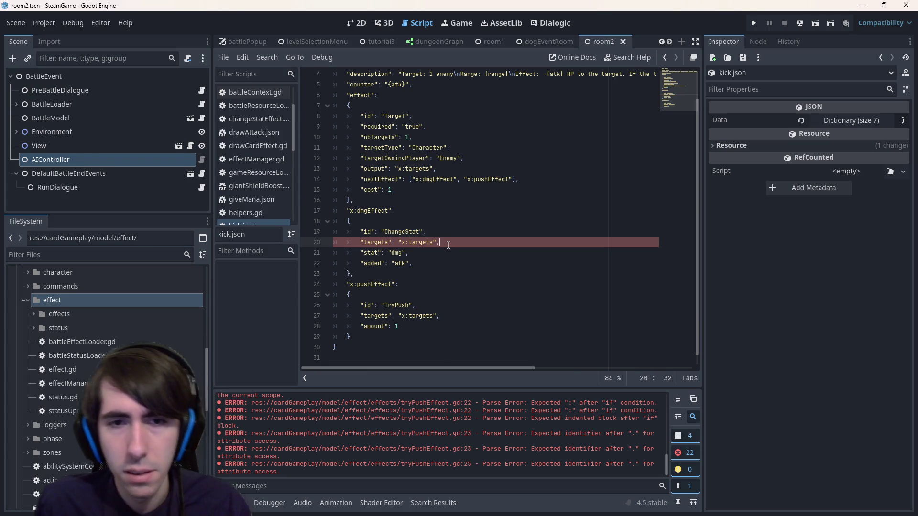
pyautogui.hotkey('ctrl', 's')
pyautogui.hotkey('ctrl', 'shift', 'Return')
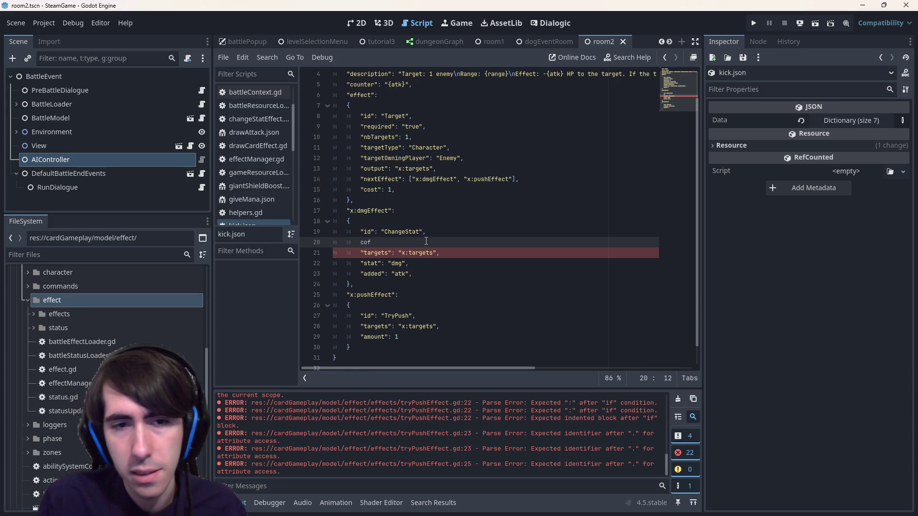
pyautogui.press('BackSpace')
pyautogui.press('BackSpace')
pyautogui.press('BackSpace')
pyautogui.hotkey('ctrl', 's')
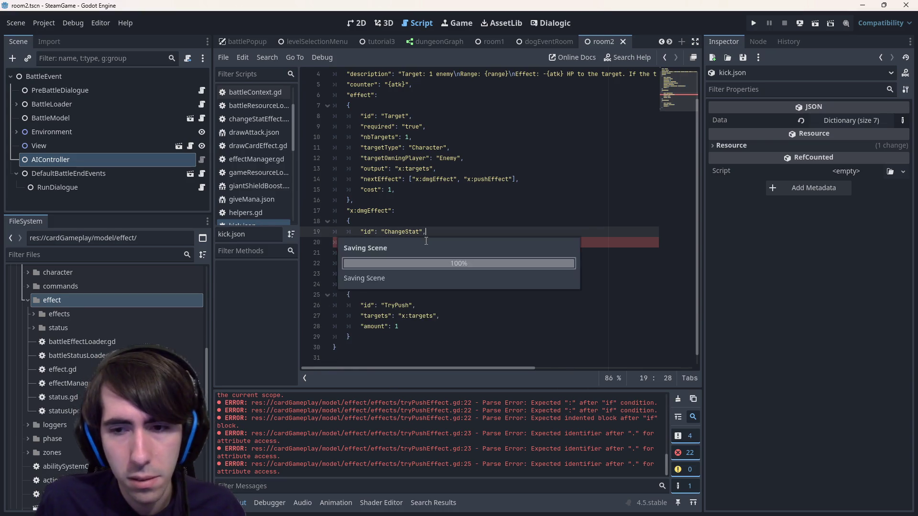
pyautogui.click(549, 295)
pyautogui.scroll(1, 549, 295)
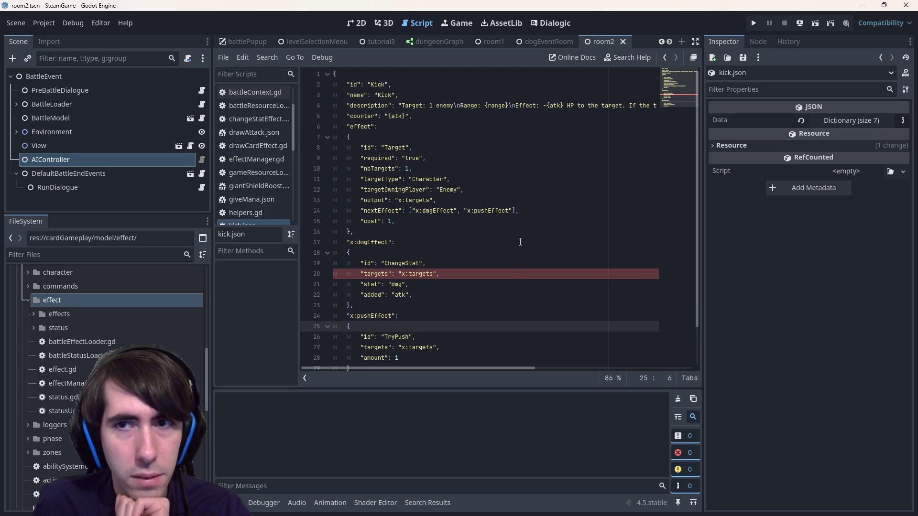
# Open effects/tryPushEffect.gd from the FileSystem dock
pyautogui.scroll(-5, 110, 335)
pyautogui.scroll(4, 90, 335)
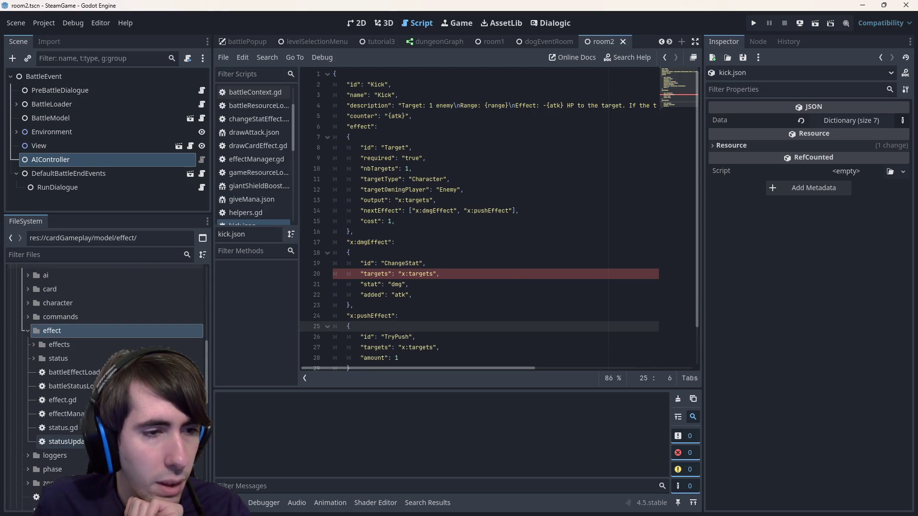
pyautogui.scroll(-10, 79, 337)
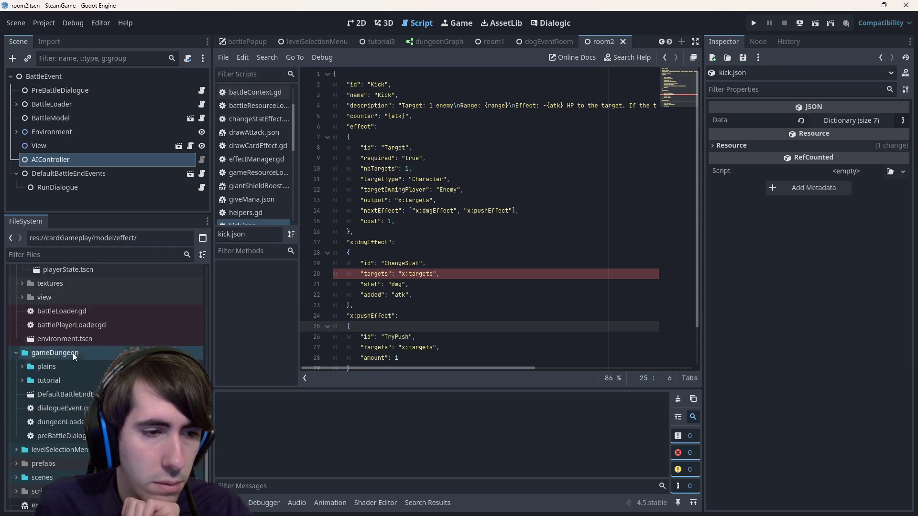
pyautogui.scroll(10, 72, 360)
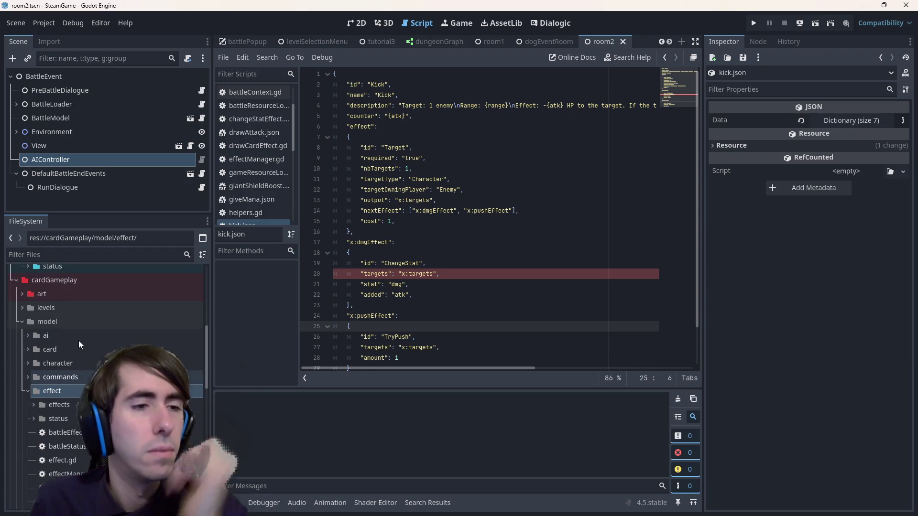
pyautogui.scroll(3, 79, 342)
pyautogui.scroll(-6, 79, 349)
pyautogui.scroll(-2, 81, 373)
pyautogui.scroll(6, 85, 388)
pyautogui.scroll(2, 85, 380)
pyautogui.click(84, 351)
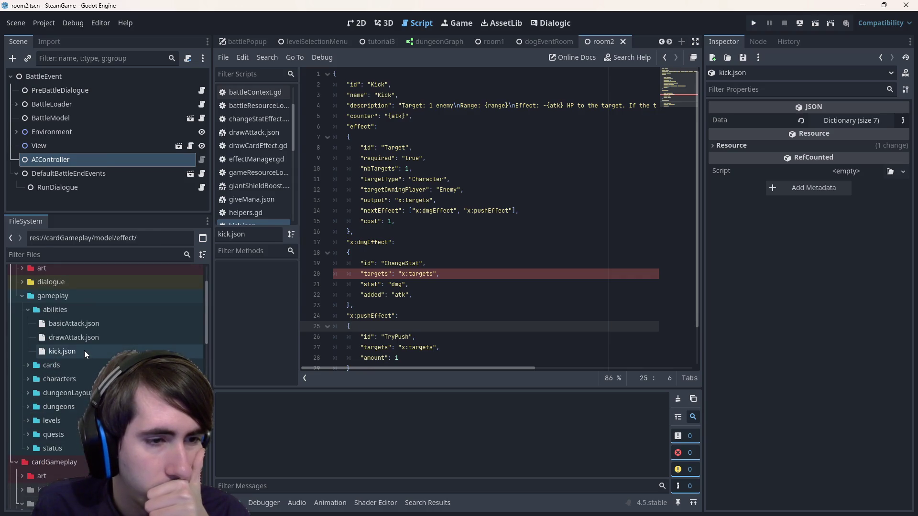
pyautogui.scroll(-10, 84, 351)
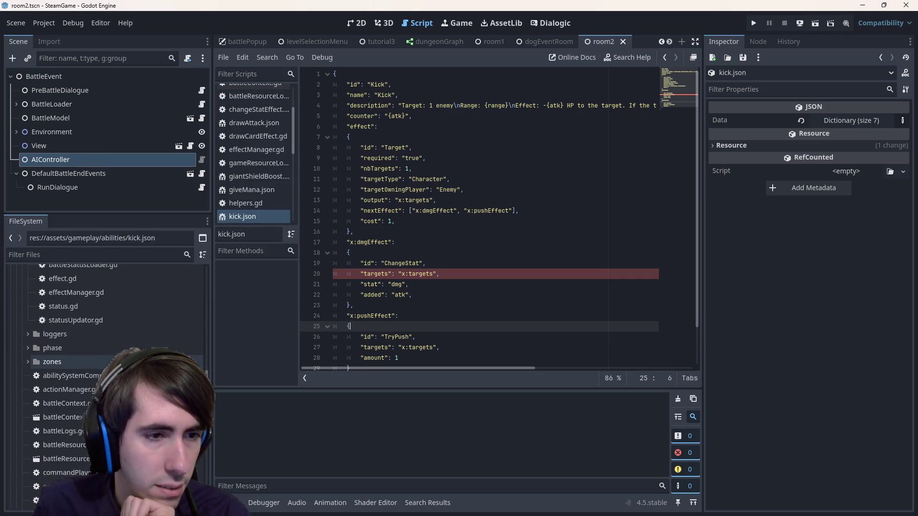
pyautogui.scroll(3, 109, 363)
pyautogui.click(98, 313)
pyautogui.doubleClick(97, 313)
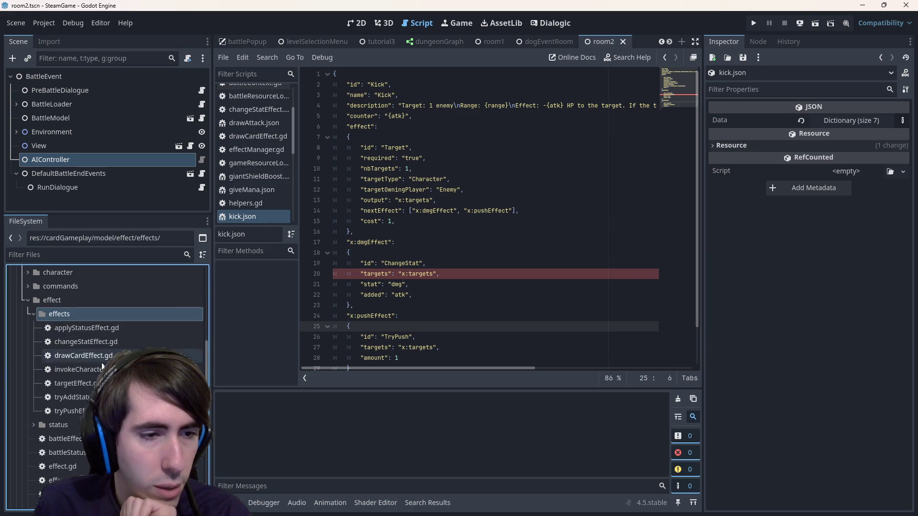
pyautogui.doubleClick(67, 411)
# Comment out the slotIndex declaration and increment lines with Ctrl+K and save
pyautogui.scroll(-2, 386, 226)
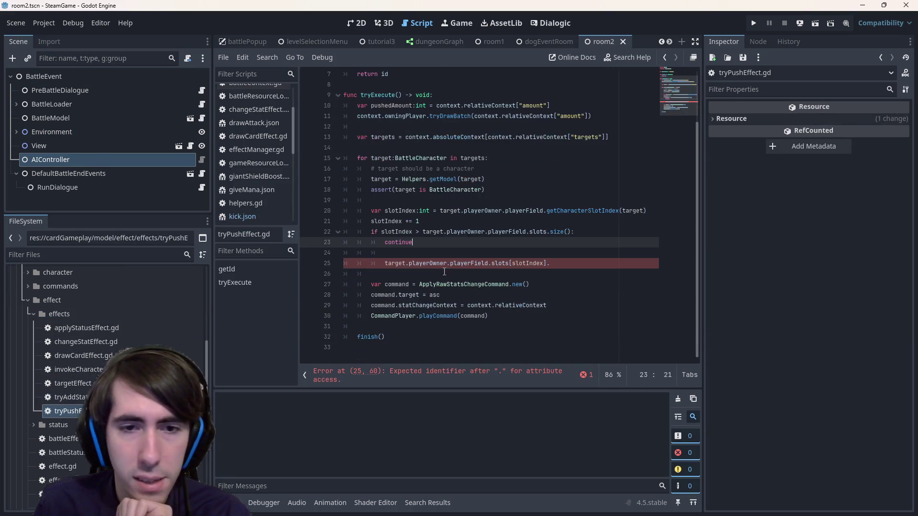
pyautogui.doubleClick(385, 222)
pyautogui.moveTo(419, 221); pyautogui.dragTo(195, 213)
pyautogui.hotkey('ctrl', 'k')
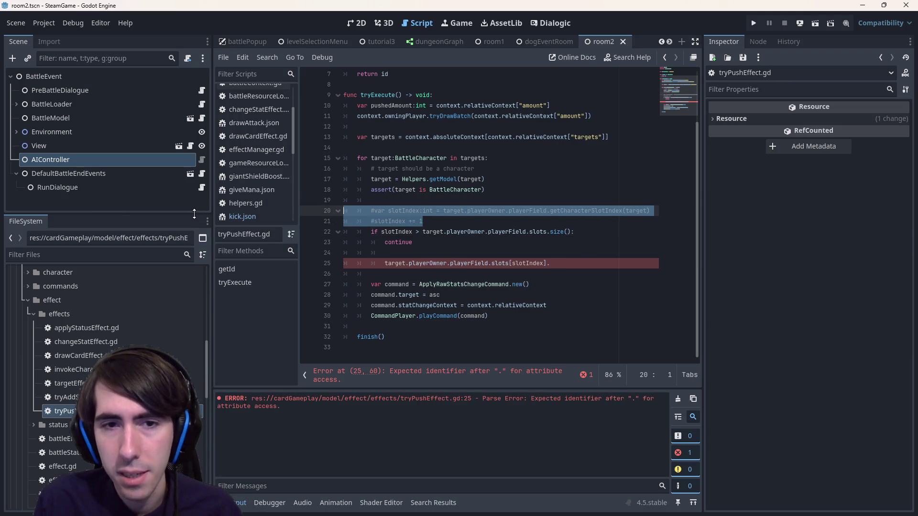
pyautogui.press('Escape')
pyautogui.hotkey('ctrl', 'shift', 'Return')
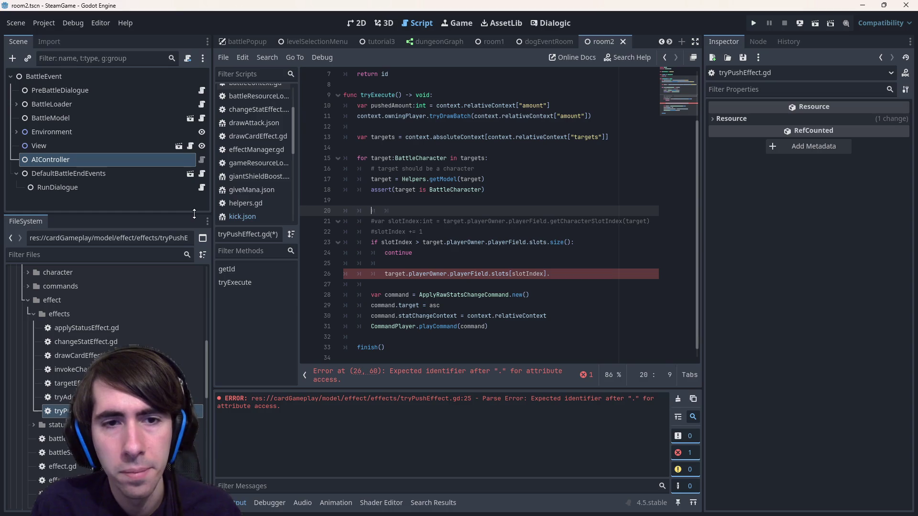
pyautogui.press('BackSpace')
pyautogui.press('BackSpace')
pyautogui.press('BackSpace')
pyautogui.press('BackSpace')
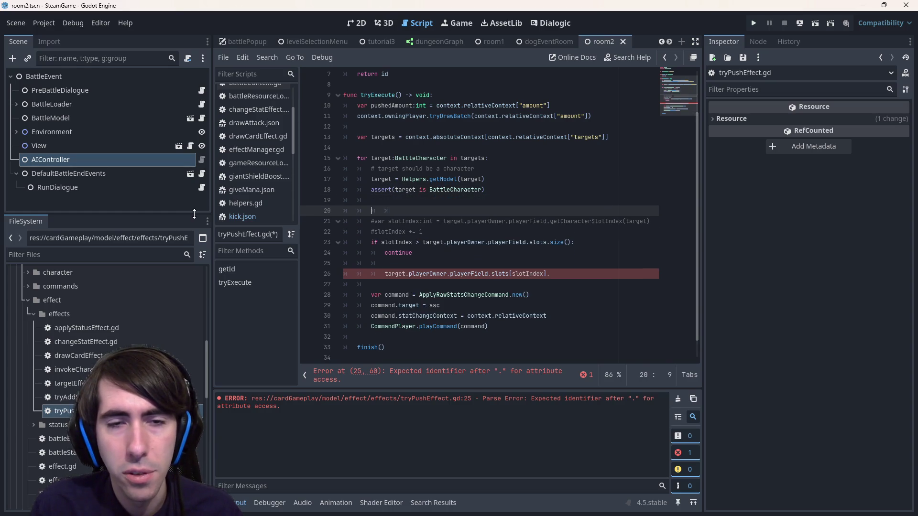
pyautogui.hotkey('ctrl', 's')
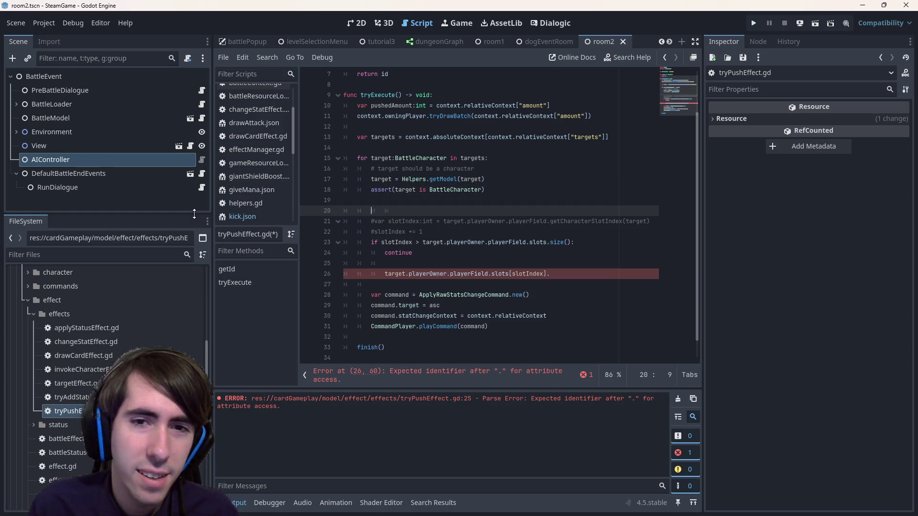
# Uncomment both slotIndex lines, save, and add an empty line below the declaration
pyautogui.press('Down')
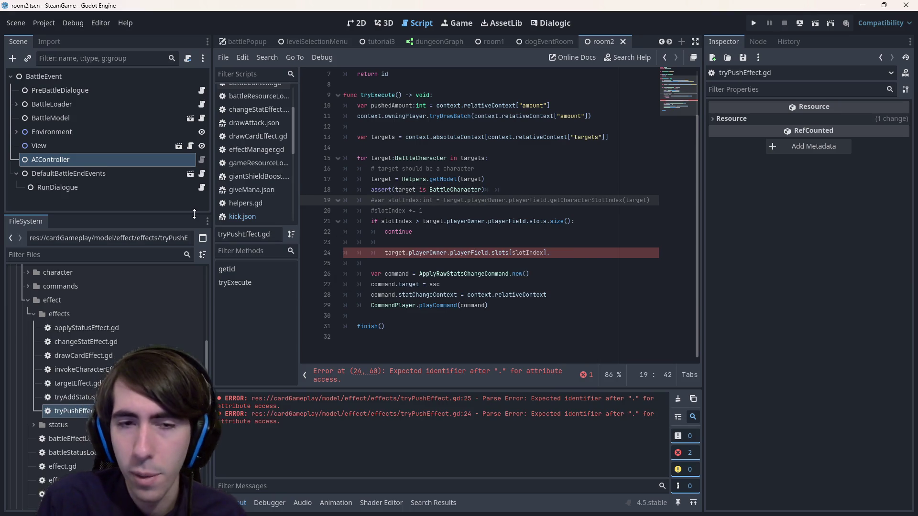
pyautogui.hotkey('ctrl', 'k')
pyautogui.hotkey('ctrl', 's')
pyautogui.press('Down')
pyautogui.hotkey('ctrl', 'k')
pyautogui.hotkey('ctrl', 's')
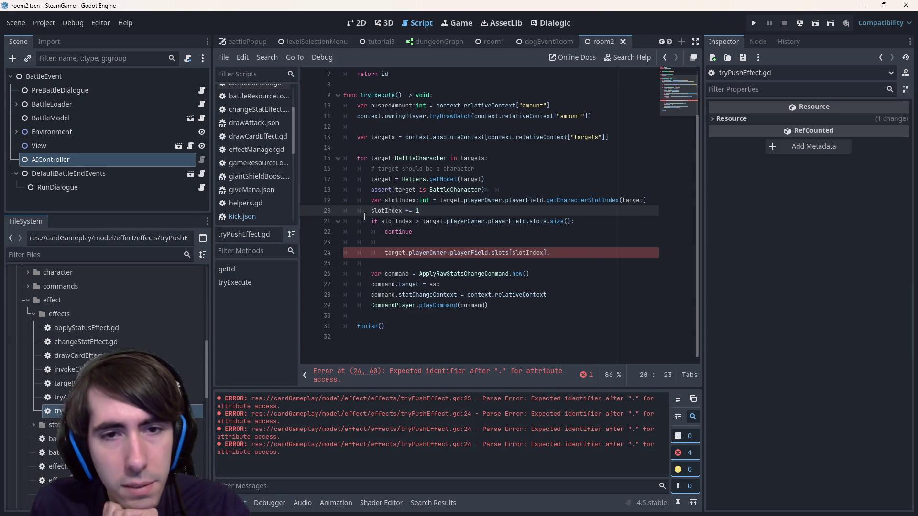
pyautogui.click(644, 200)
pyautogui.press('Return')
pyautogui.press('Return')
pyautogui.press('Return')
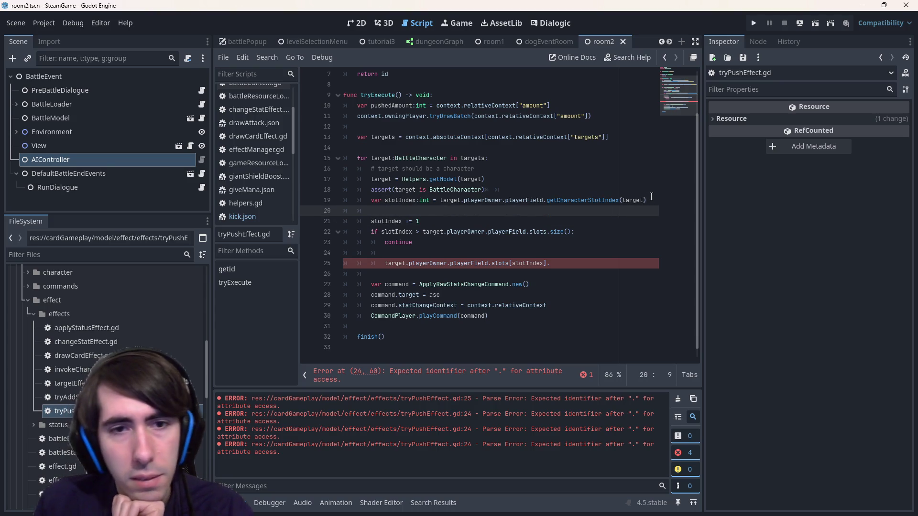
# Write the 'if slotIndex != 0:' guard above the increment and save
pyautogui.press('Up')
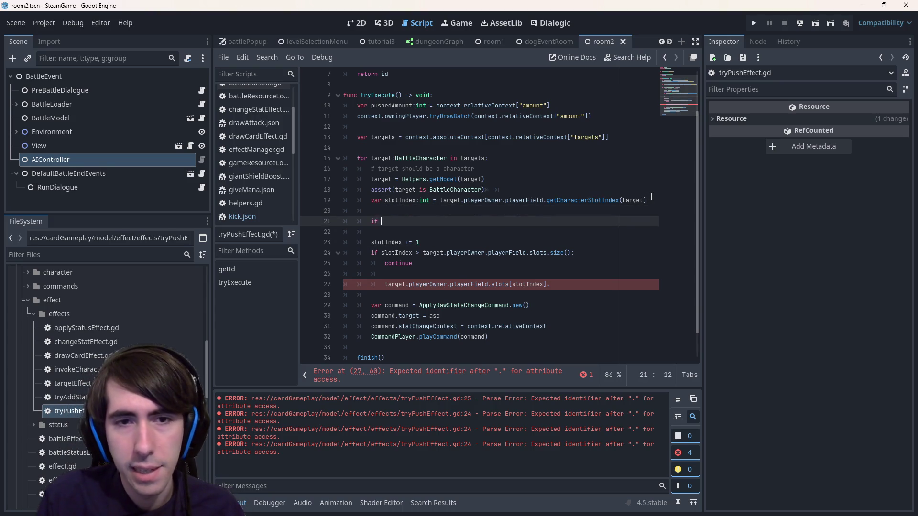
pyautogui.write('slotInd')
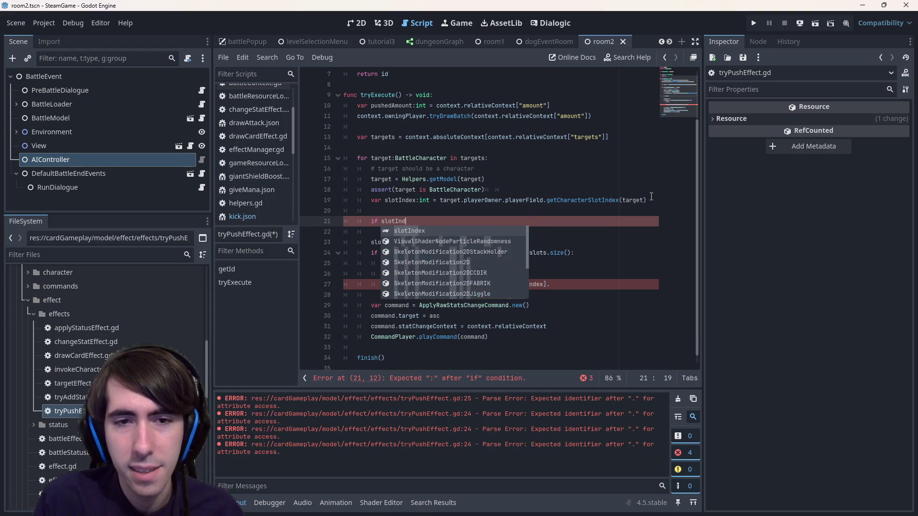
pyautogui.write('ex == 0:')
pyautogui.press('Return')
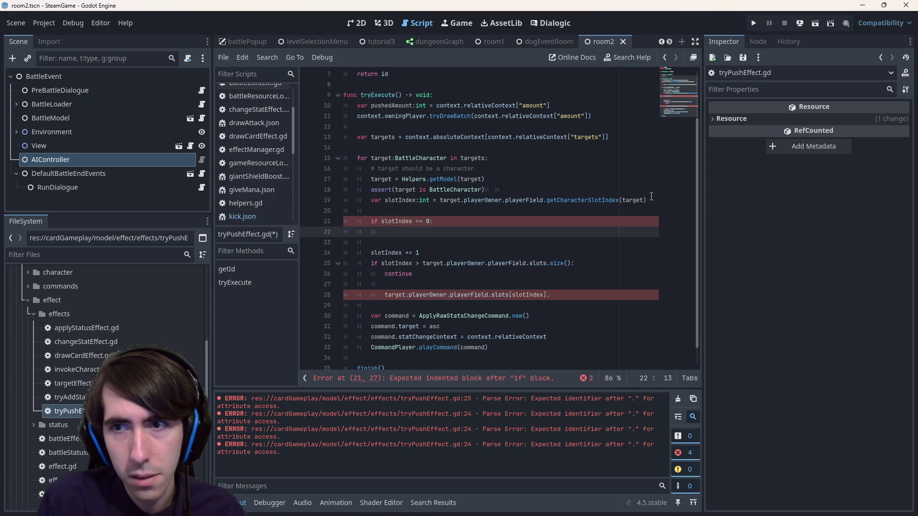
pyautogui.press('Up')
pyautogui.hotkey('ctrl', 'Right')
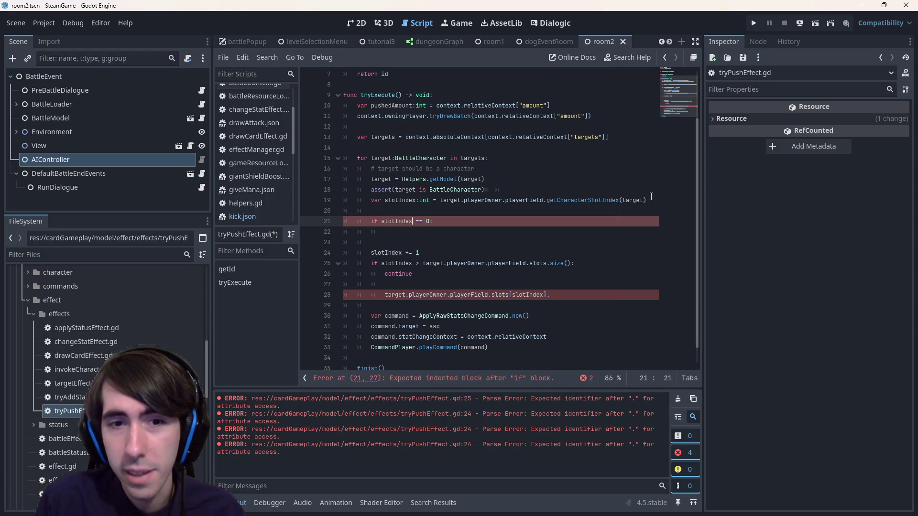
pyautogui.press('Down')
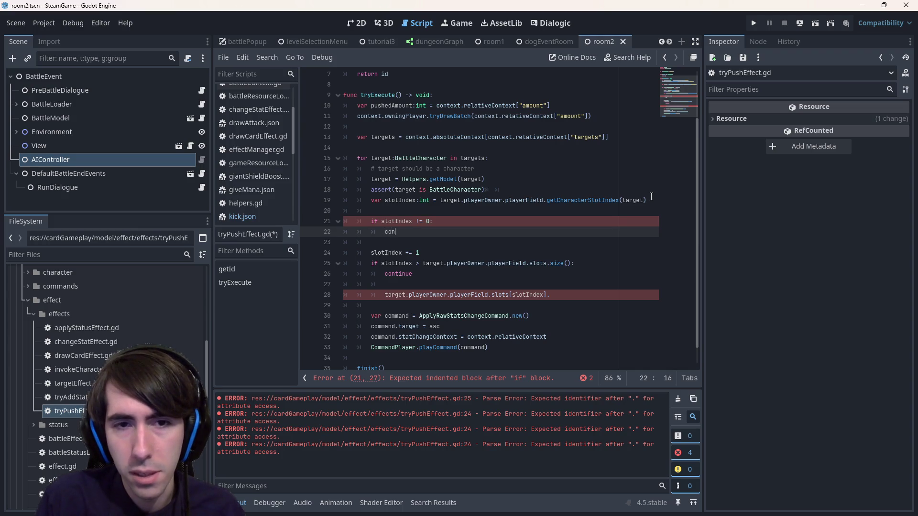
pyautogui.hotkey('ctrl', 's')
# Add two TODO comments above the guard about making it a condition and supporting conditions; save
pyautogui.press('Up')
pyautogui.hotkey('ctrl', 'shift', 'Return')
pyautogui.write('# TODO :')
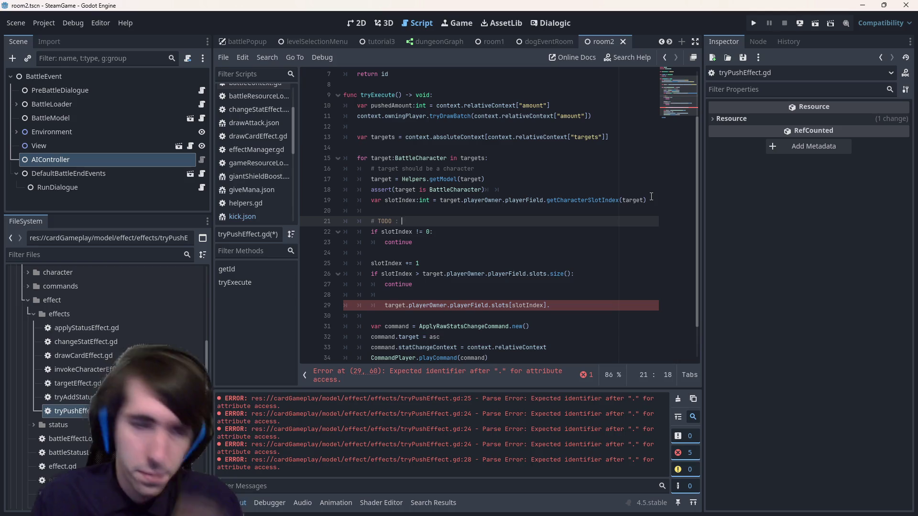
pyautogui.write('th')
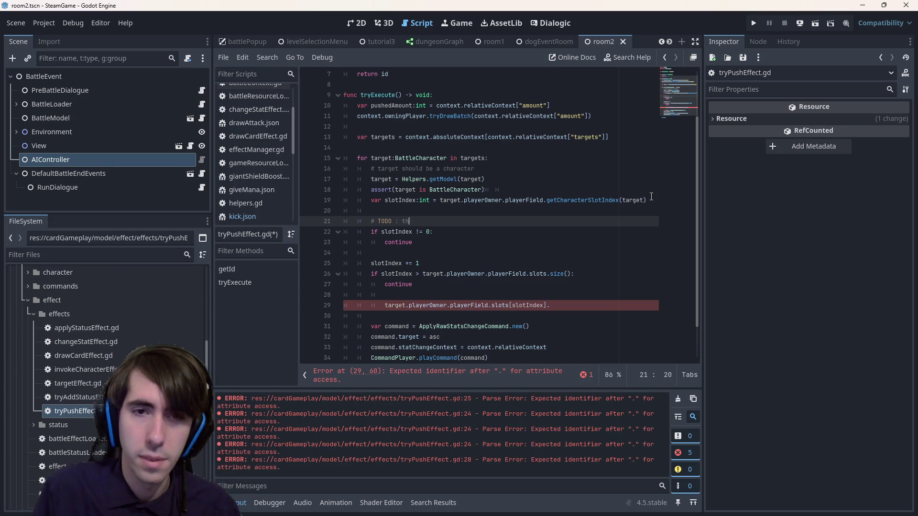
pyautogui.write("at's")
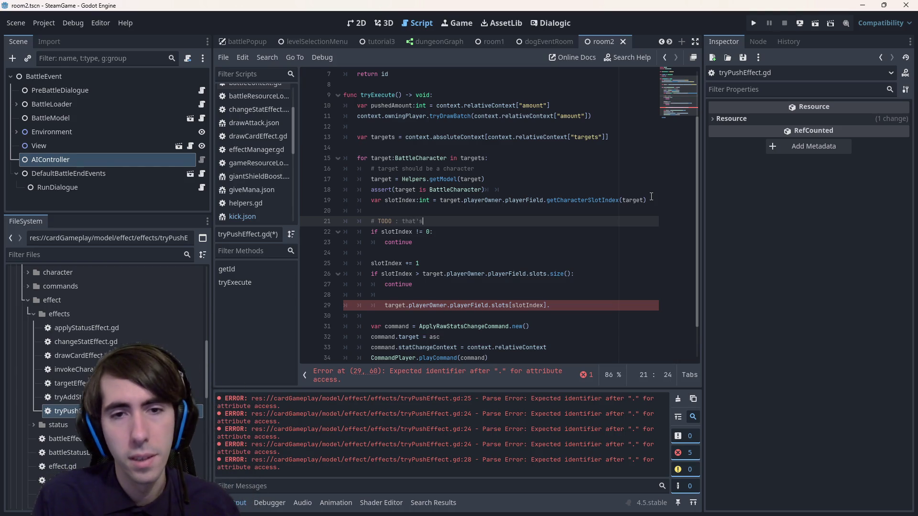
pyautogui.write(' ability')
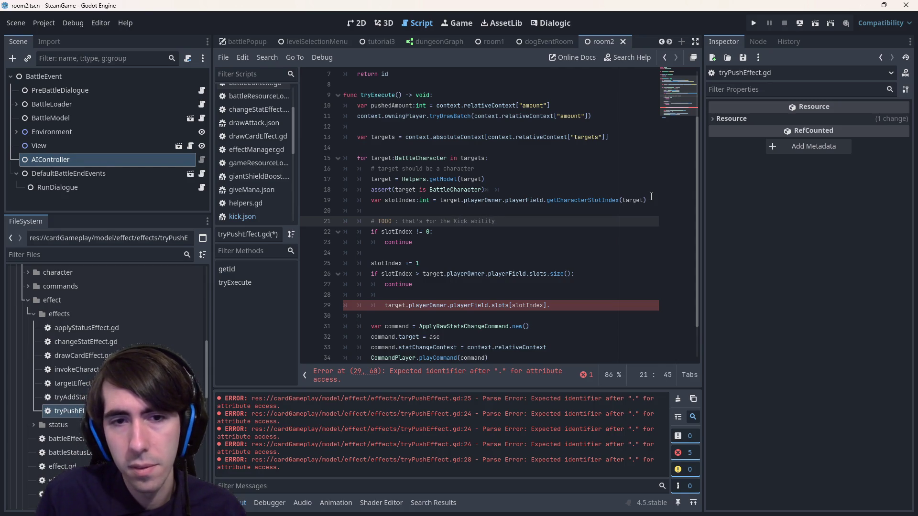
pyautogui.press('Return')
pyautogui.write('# TODO : make')
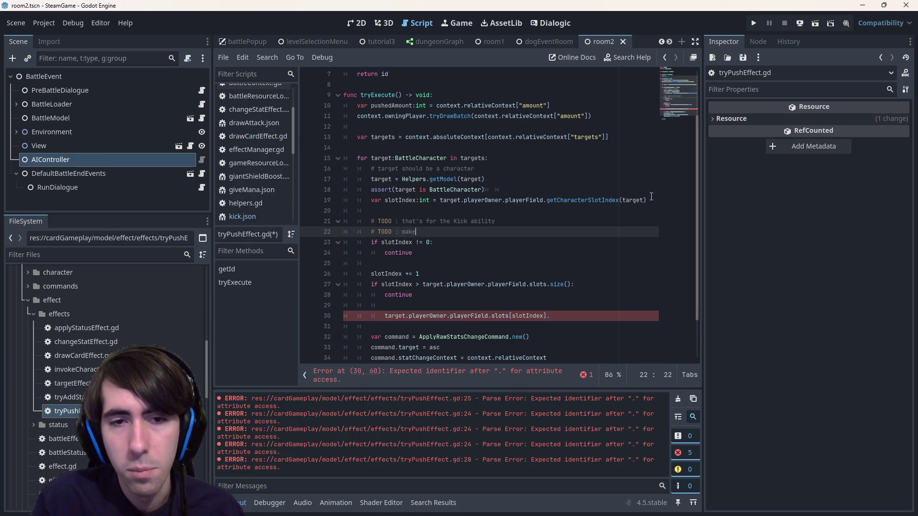
pyautogui.write(' it a condition, and add support for co')
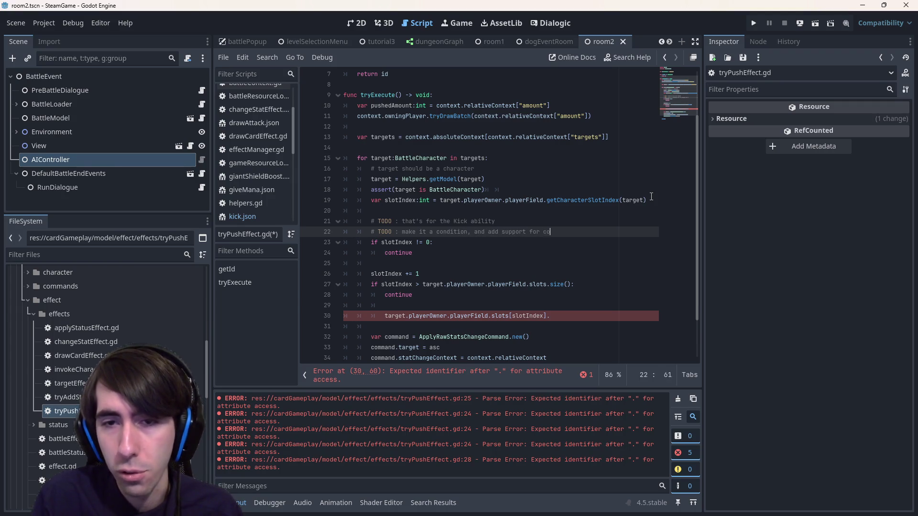
pyautogui.write('nditions')
pyautogui.hotkey('ctrl', 's')
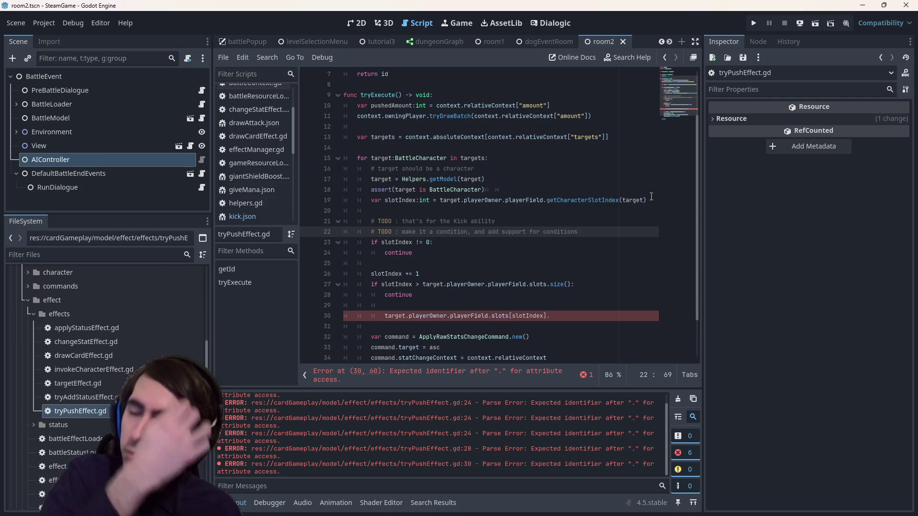